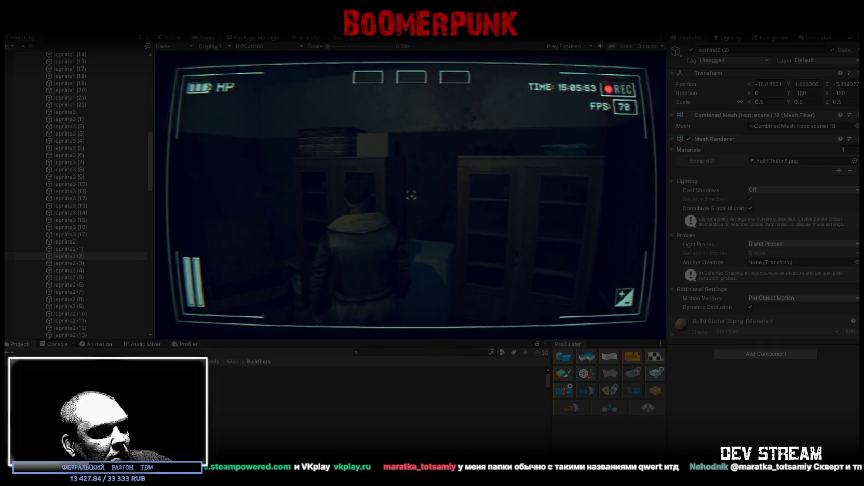
# Step: Open StumpScreen.png in Photos and zoom in and out on the rifle-holding character
pyautogui.press('F12')
pyautogui.scroll(1, 478, 200)
pyautogui.scroll(-3, 525, 225)
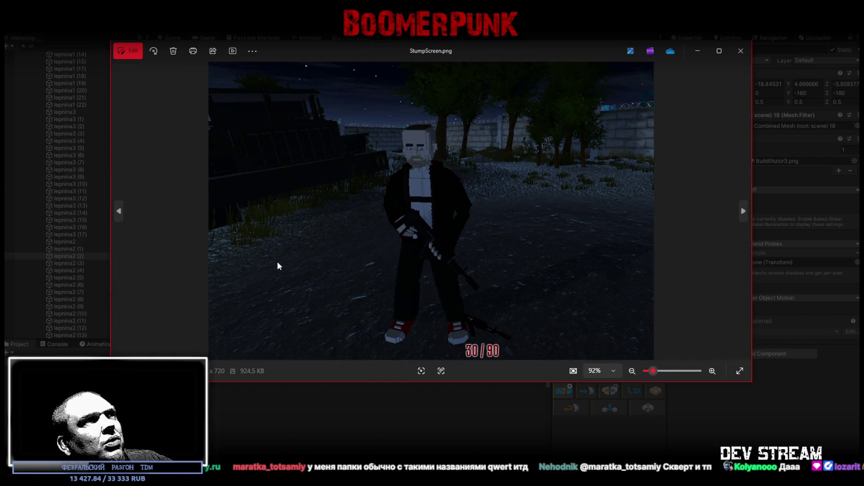
pyautogui.scroll(1, 566, 223)
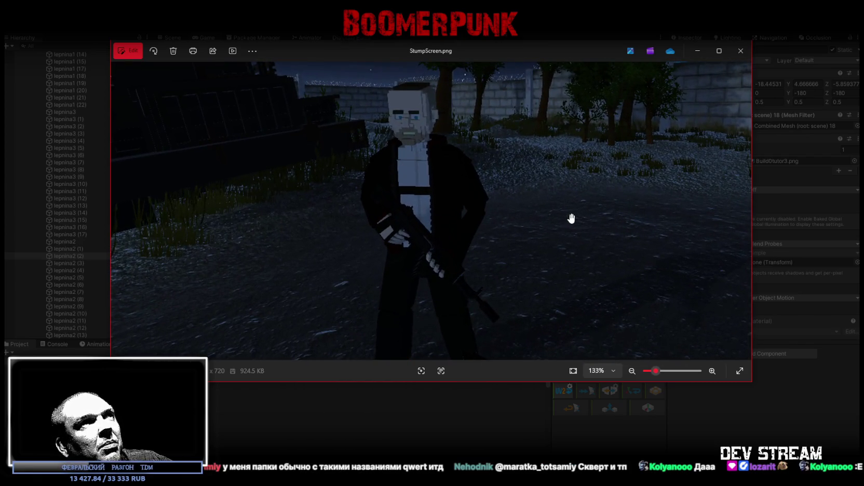
pyautogui.scroll(-1, 291, 207)
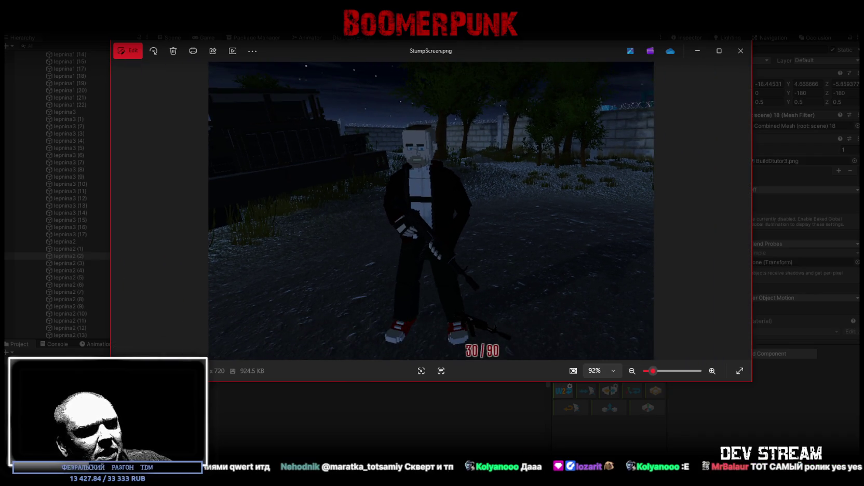
pyautogui.scroll(1, 440, 280)
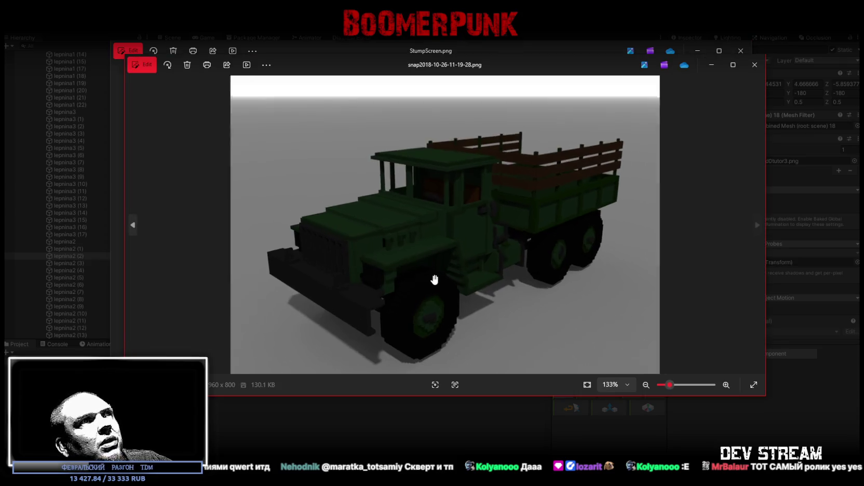
pyautogui.scroll(-1, 438, 277)
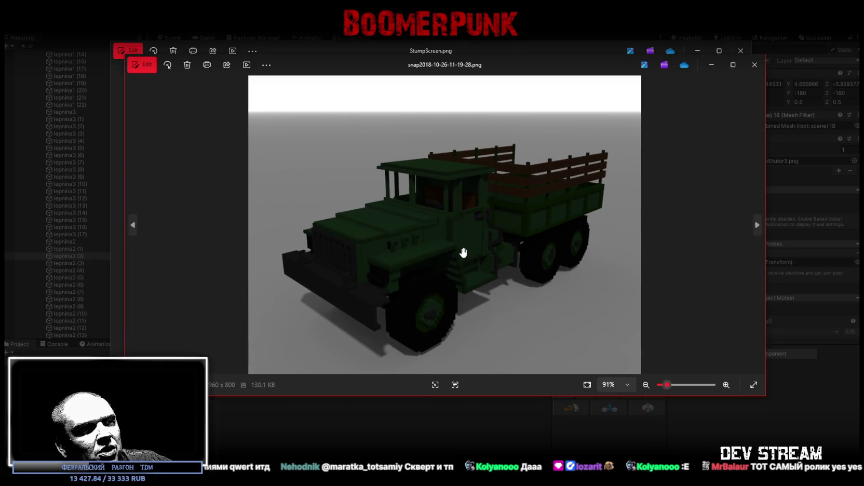
# Step: Close the truck snapshot and bring StumpScreen.png back to fit size
pyautogui.click(756, 69)
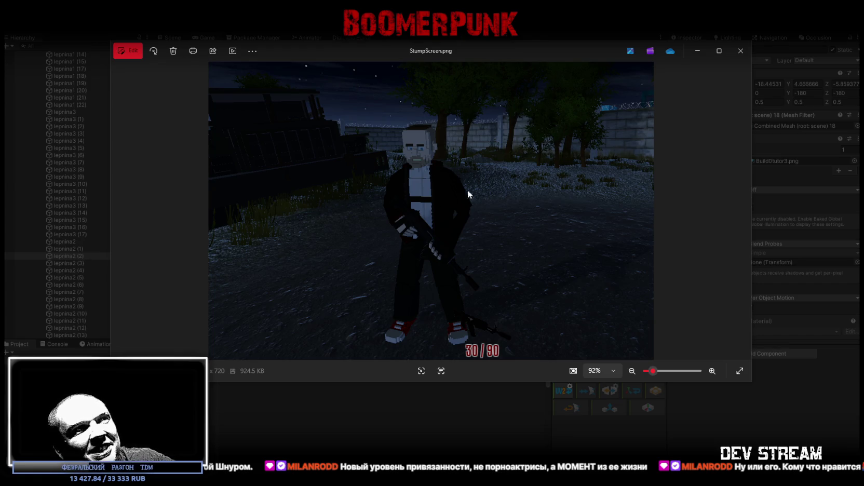
pyautogui.scroll(5, 499, 236)
pyautogui.scroll(-3, 444, 177)
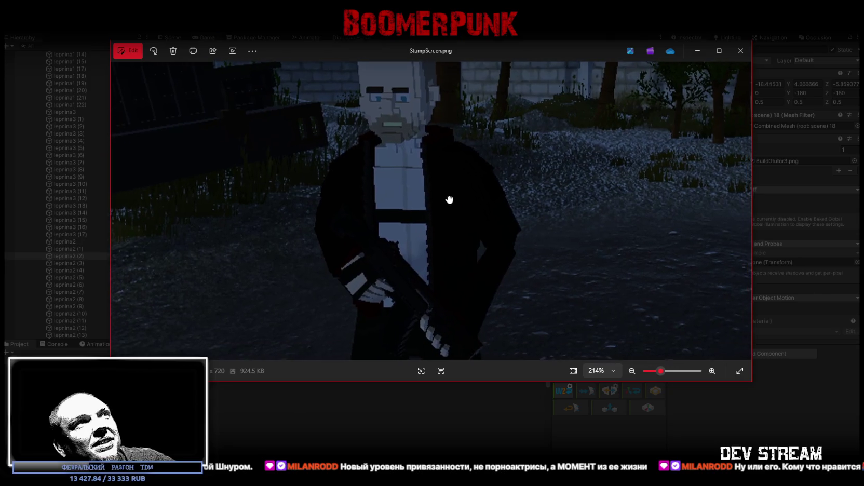
pyautogui.scroll(-3, 430, 250)
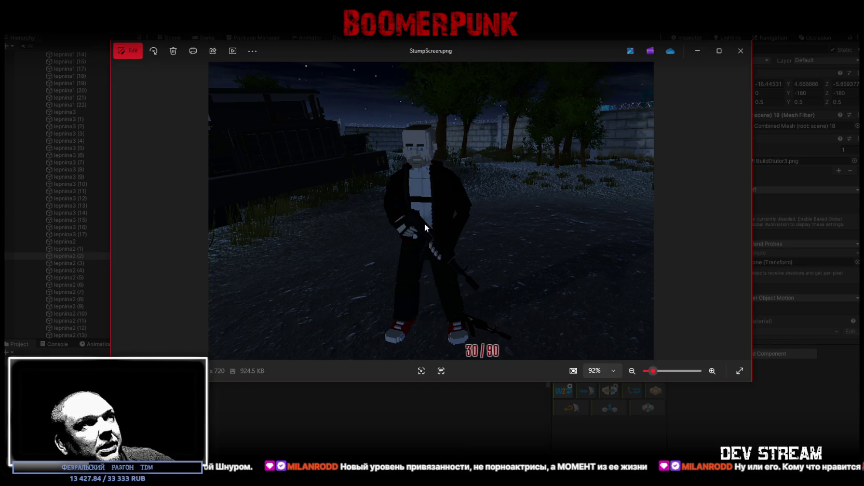
# Step: Close the character screenshot and both car snapshot viewers to reveal Unity's Game view
pyautogui.click(742, 52)
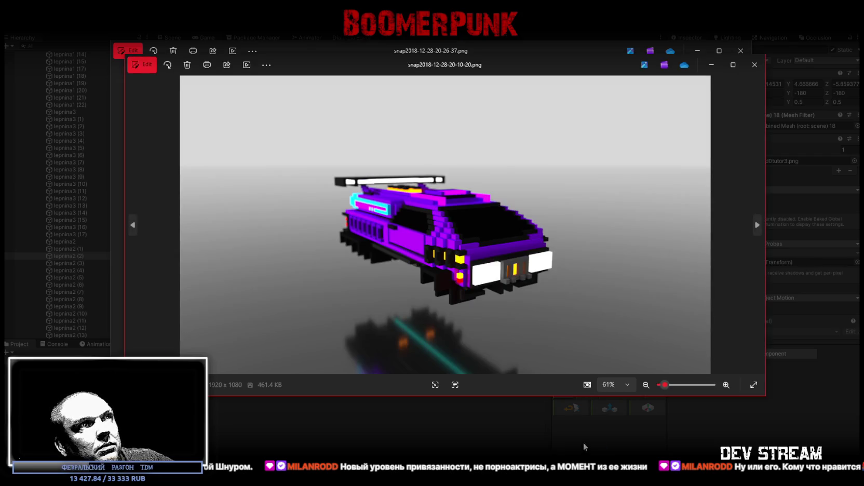
pyautogui.click(758, 66)
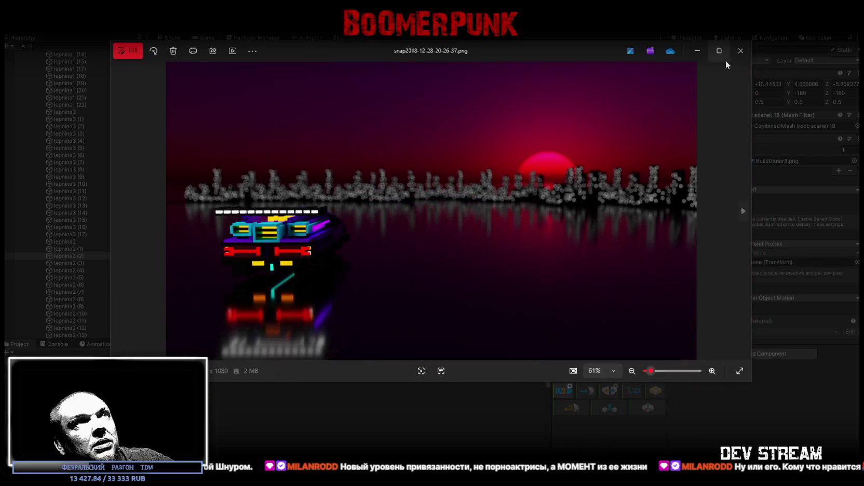
pyautogui.click(740, 54)
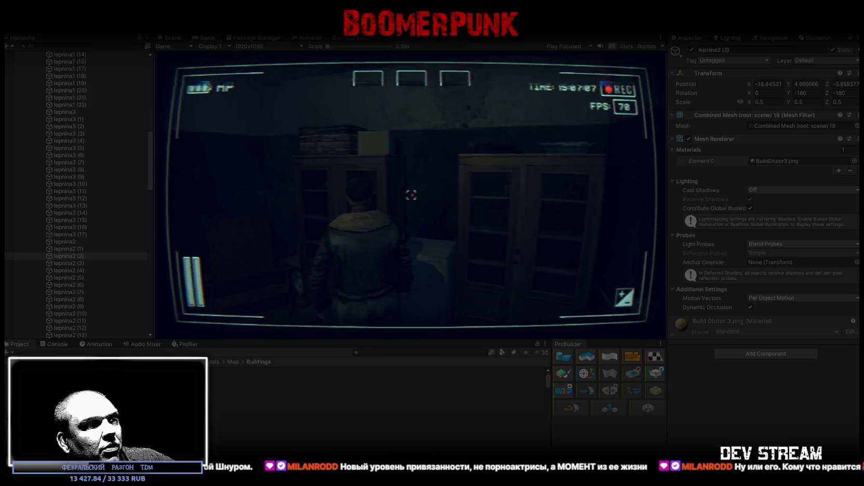
pyautogui.press('F12')
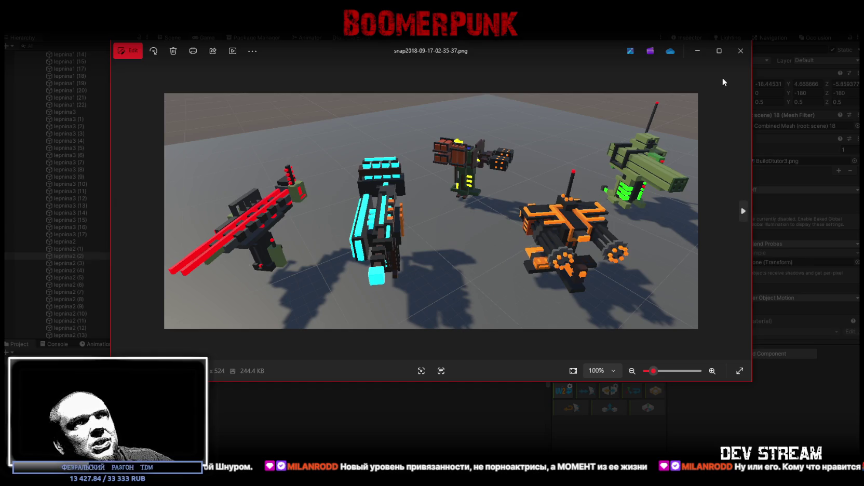
pyautogui.click(741, 53)
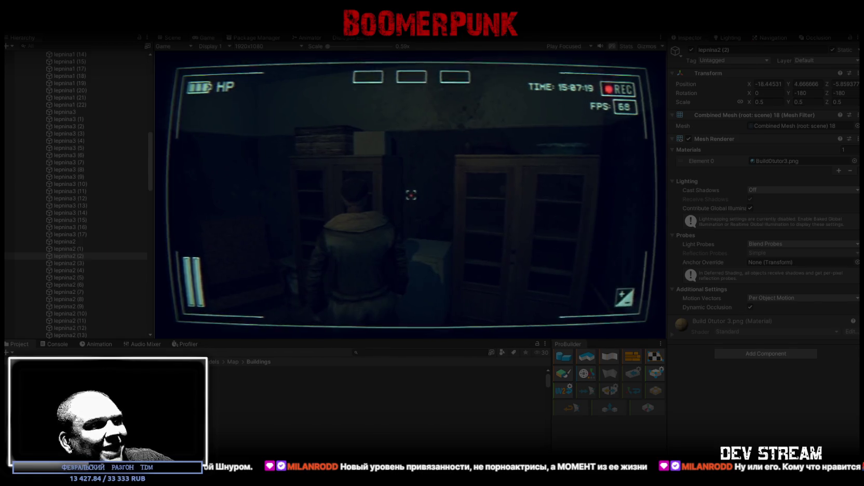
pyautogui.hotkey('alt', 'Tab')
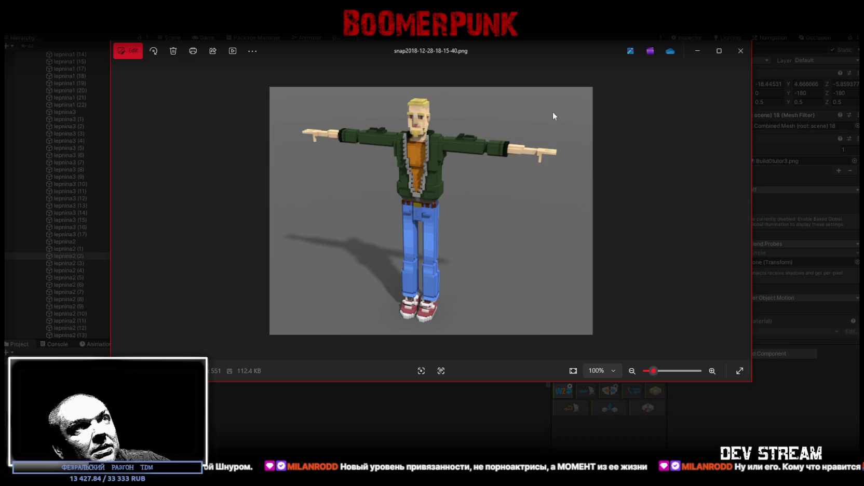
pyautogui.click(741, 51)
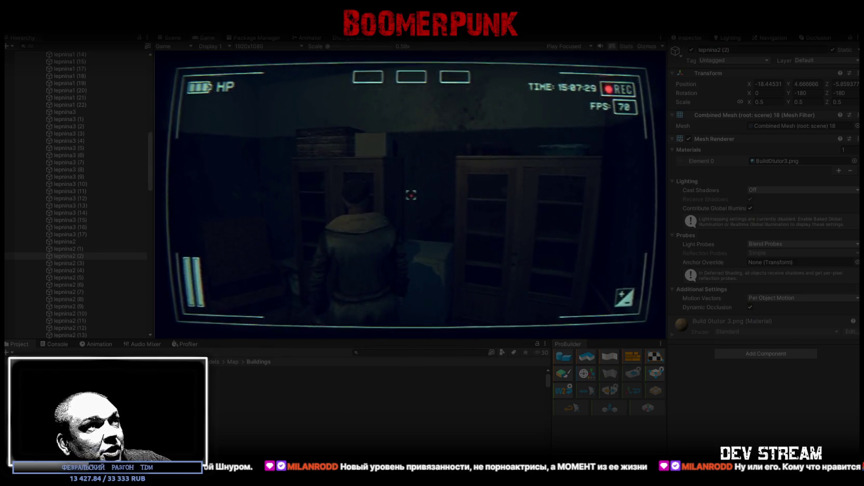
pyautogui.hotkey('alt', 'Tab')
pyautogui.click(721, 51)
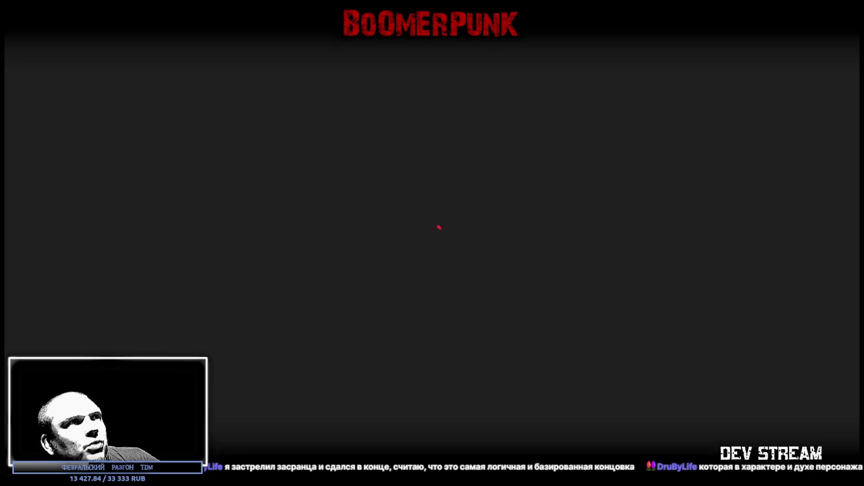
# Step: Watch the snowy neon alley gameplay video playing full screen
pyautogui.scroll(2, 431, 229)
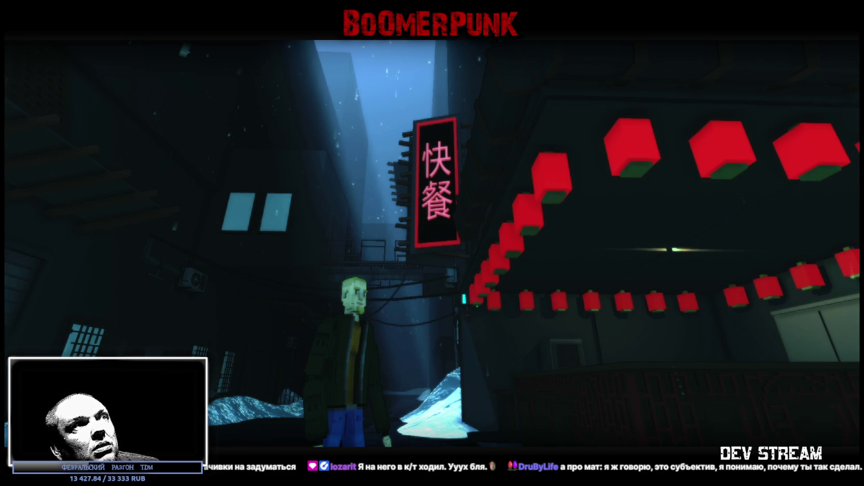
# Step: Exit the full-screen video, close the player, and maximize alpha03_240918 copy.png in Photos
pyautogui.press('Escape')
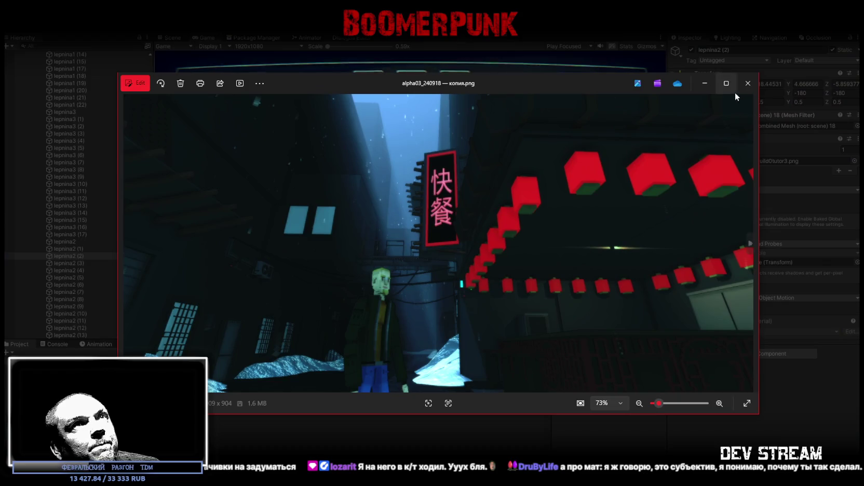
pyautogui.click(741, 88)
pyautogui.hotkey('alt', 'Tab')
pyautogui.click(727, 90)
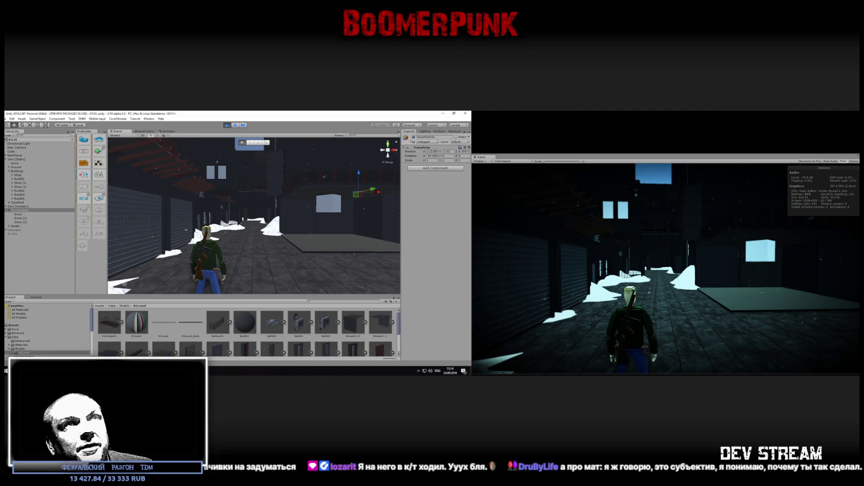
# Step: Leave full screen and close the alpha03_240918.png screenshot
pyautogui.press('Escape')
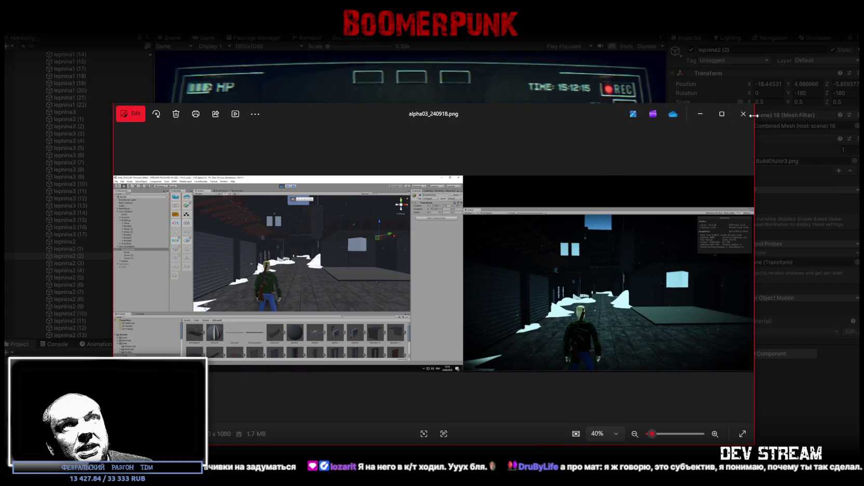
pyautogui.click(744, 115)
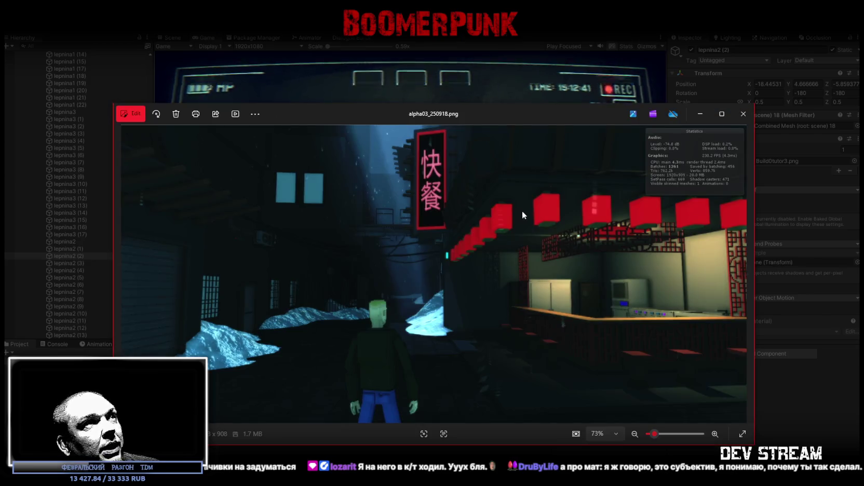
# Step: View alpha03_250918.png full screen, then exit and close it
pyautogui.click(721, 114)
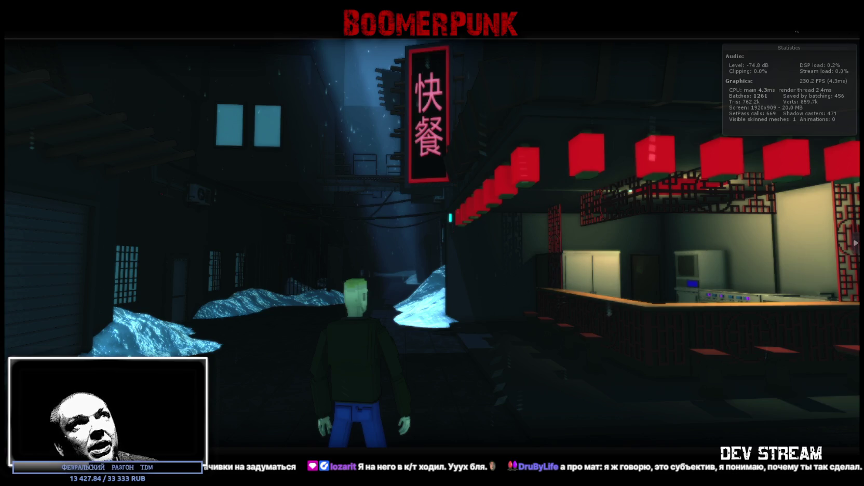
pyautogui.press('Escape')
pyautogui.click(727, 88)
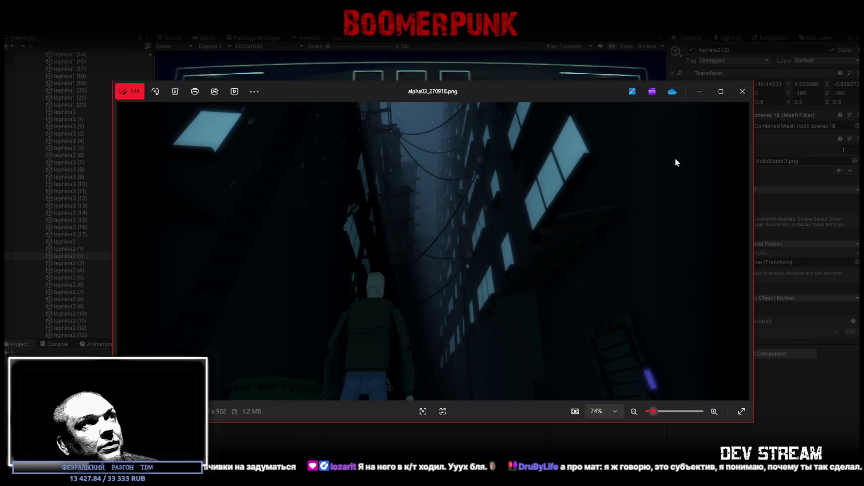
# Step: View alpha03_270918.png through alpha03_051018e.png full screen, then close alpha03_051018e.png
pyautogui.click(721, 91)
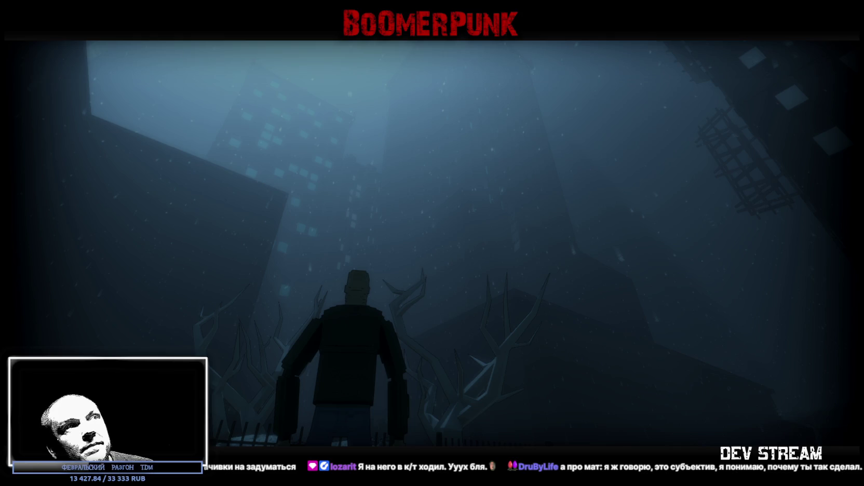
pyautogui.press('Escape')
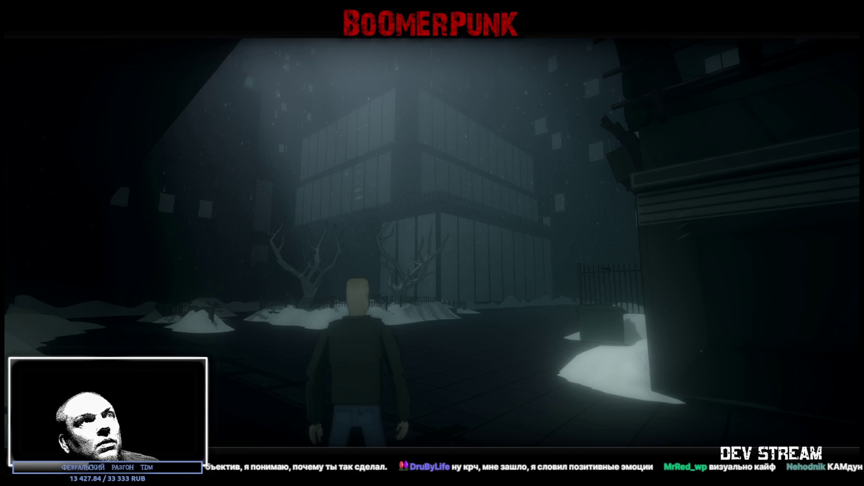
pyautogui.press('Escape')
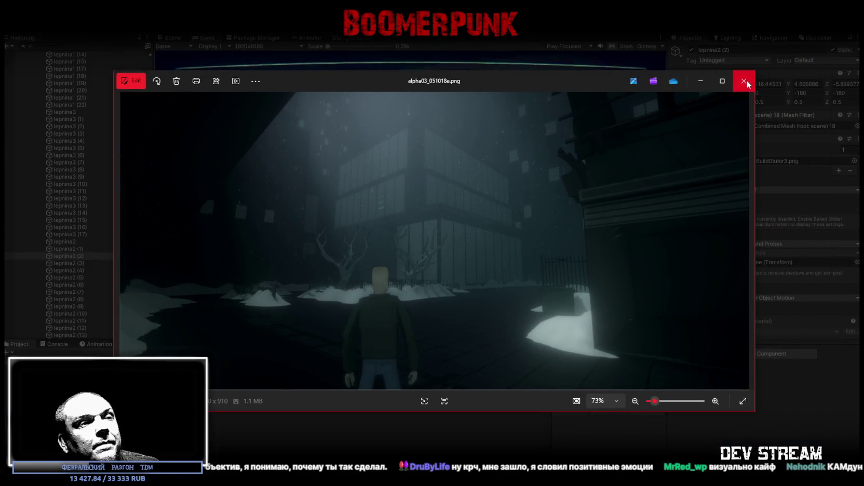
pyautogui.click(744, 81)
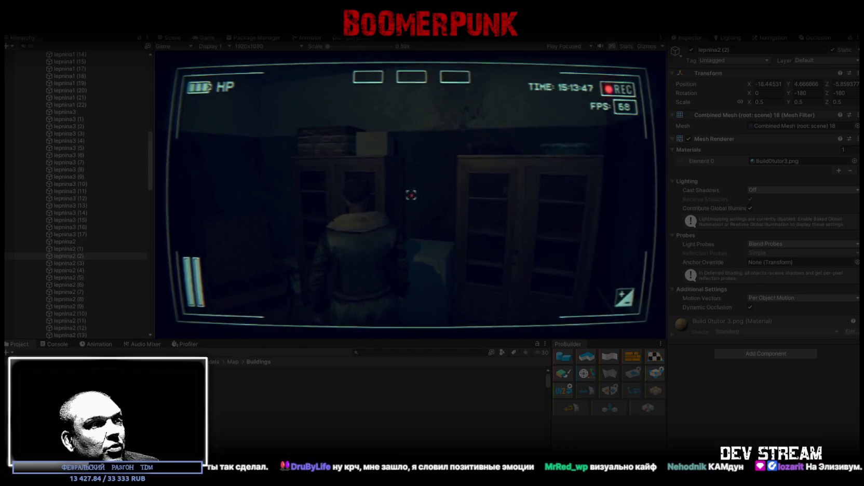
# Step: Open alpha03_231018.png, view it full screen, then return it to a window
pyautogui.doubleClick(464, 367)
pyautogui.click(724, 79)
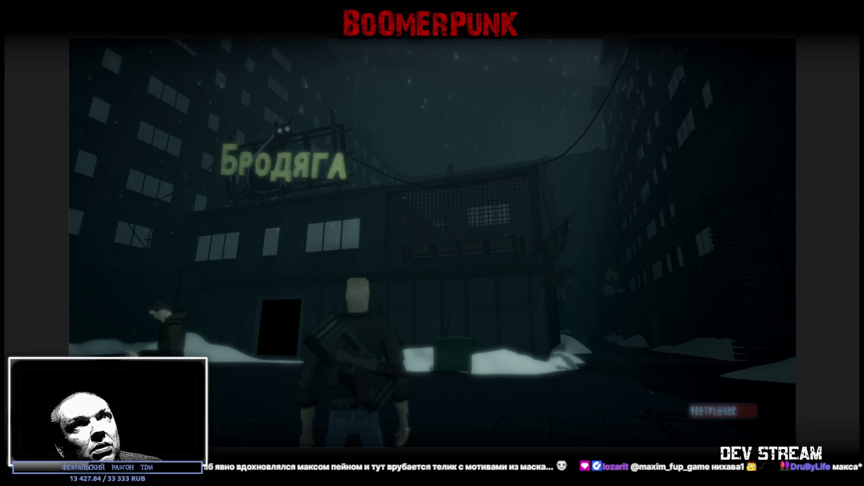
pyautogui.press('Escape')
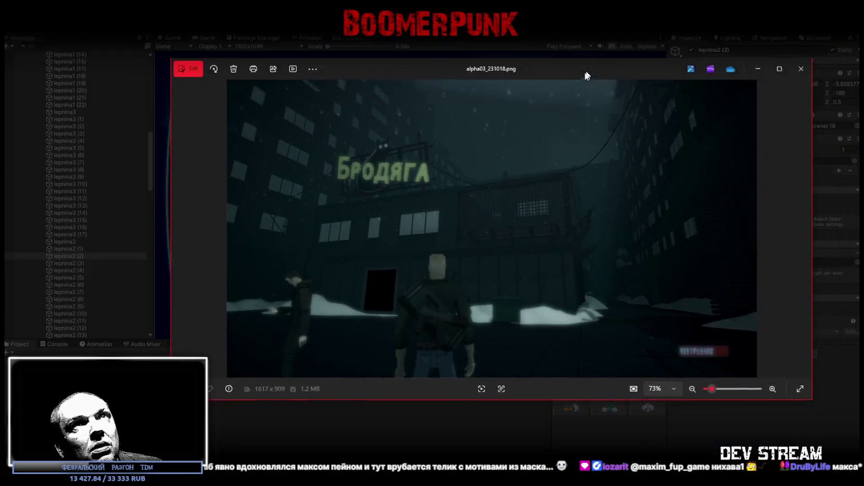
# Step: Close the alpha03_231018.png viewer and briefly show the voxel weapons render full screen
pyautogui.press('Right')
pyautogui.click(786, 100)
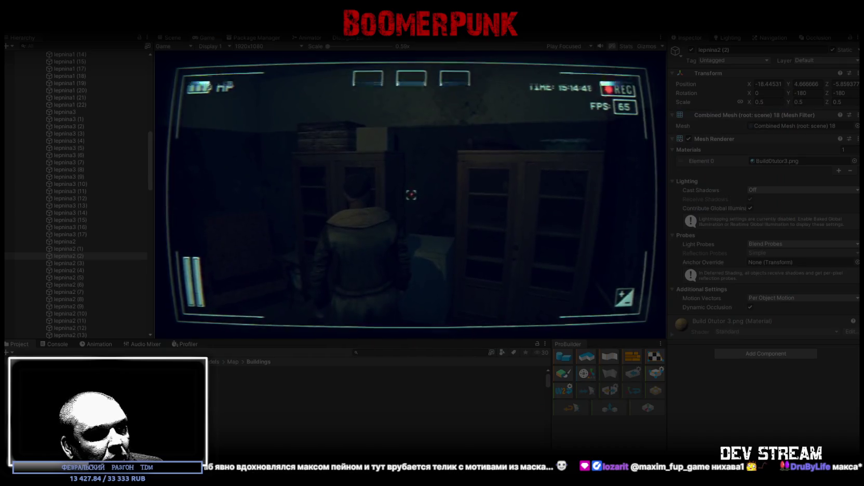
pyautogui.hotkey('alt', 'Tab')
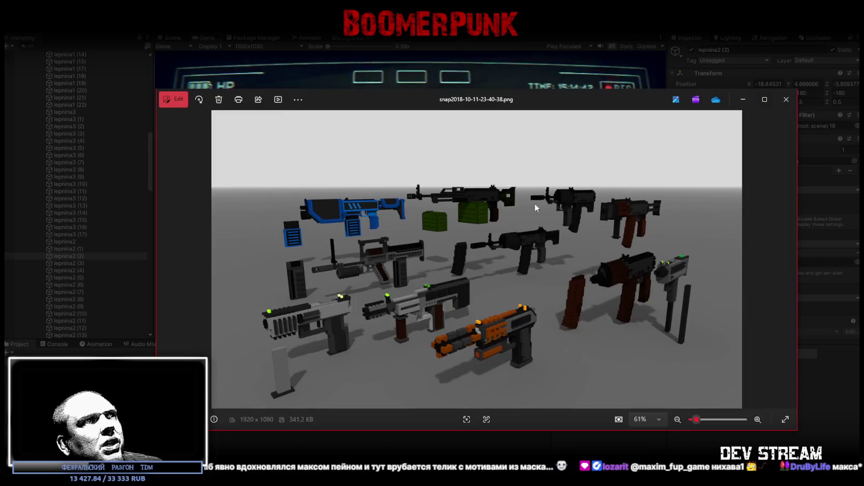
pyautogui.click(762, 104)
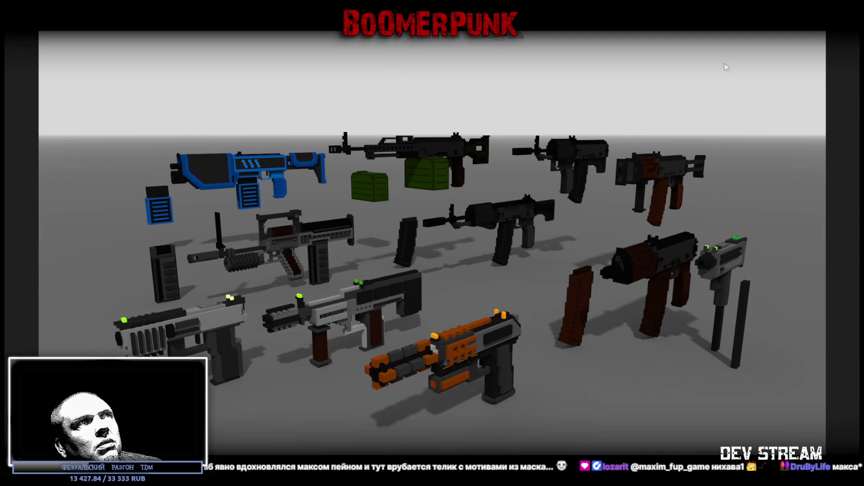
pyautogui.hotkey('alt', 'F4')
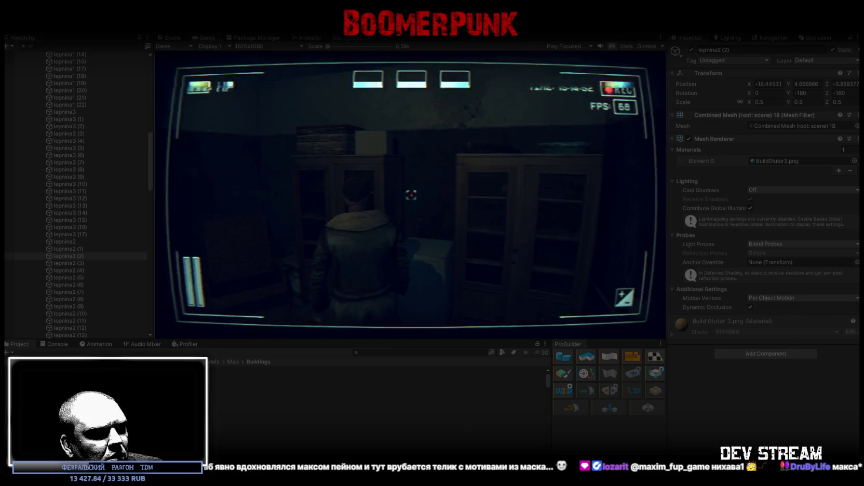
# Step: Browse the pistol, rifle, shotgun and SMG lineups, ending on SMG2.png, then close the viewer
pyautogui.hotkey('alt', 'Tab')
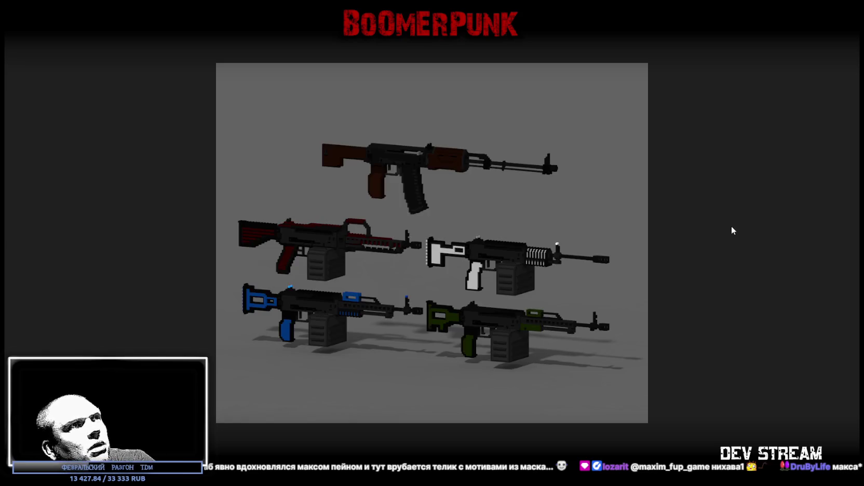
pyautogui.press('Right')
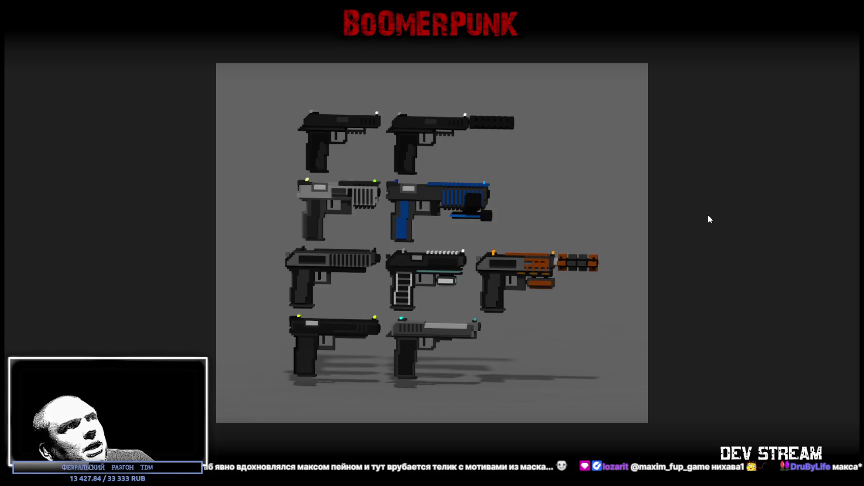
pyautogui.press('Left')
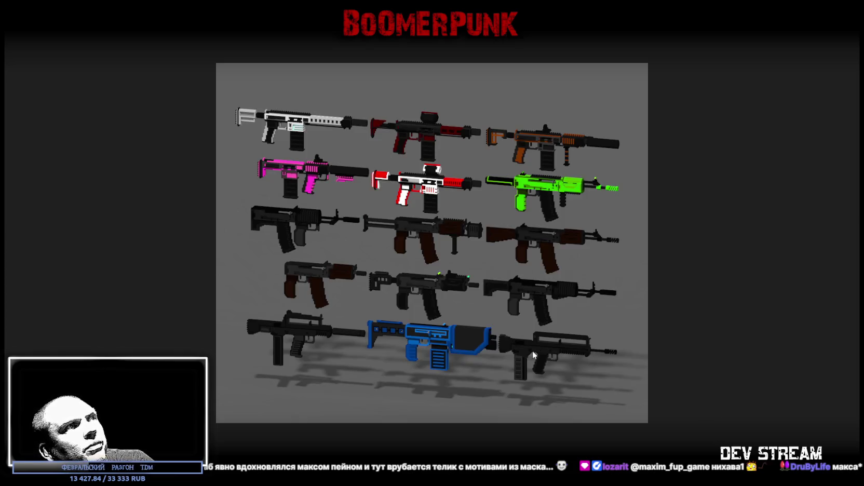
pyautogui.press('Right')
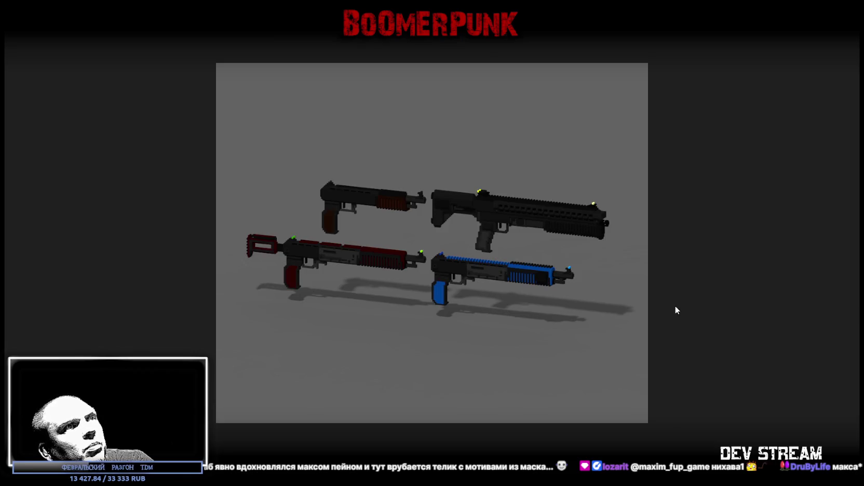
pyautogui.press('Right')
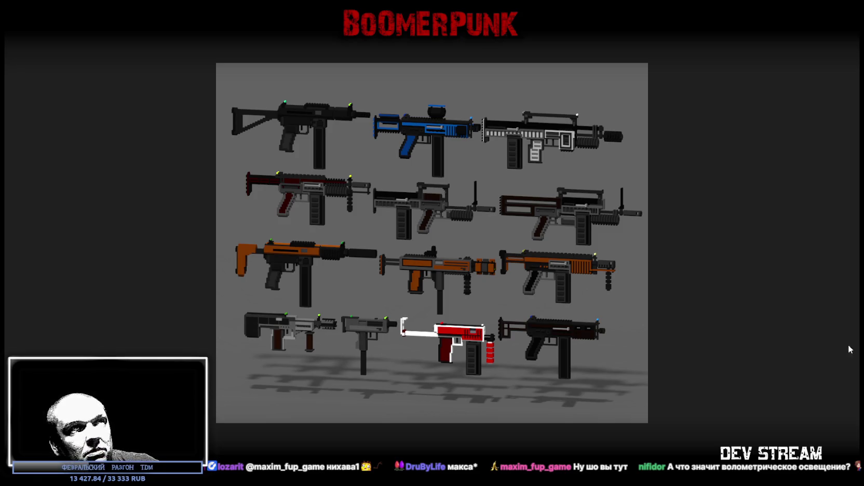
pyautogui.press('Escape')
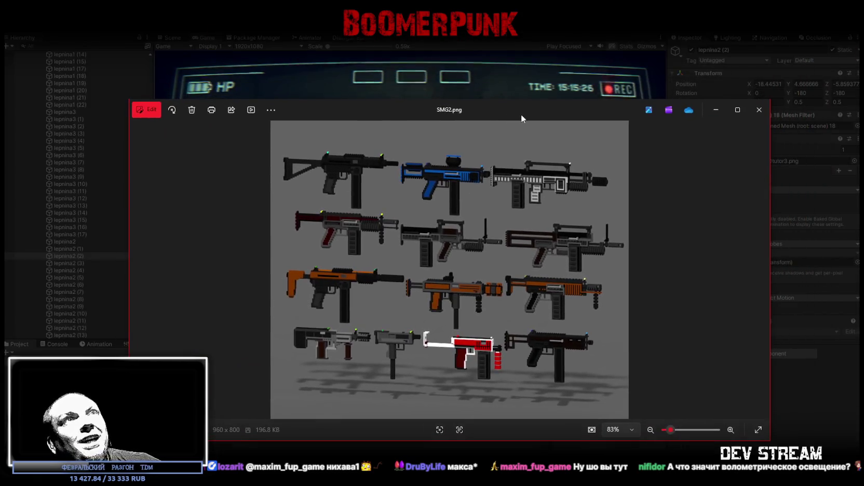
pyautogui.hotkey('alt', 'F4')
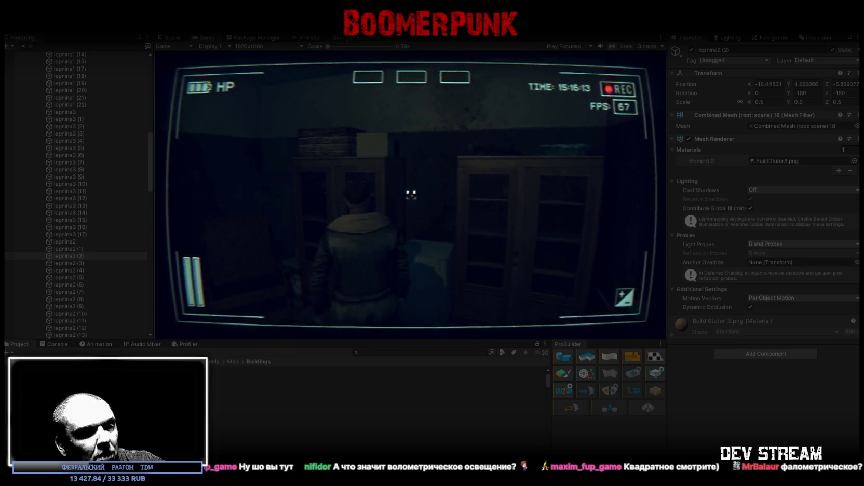
# Step: Bring up the www2.png snowy street screenshot in Photos
pyautogui.hotkey('alt', 'Tab')
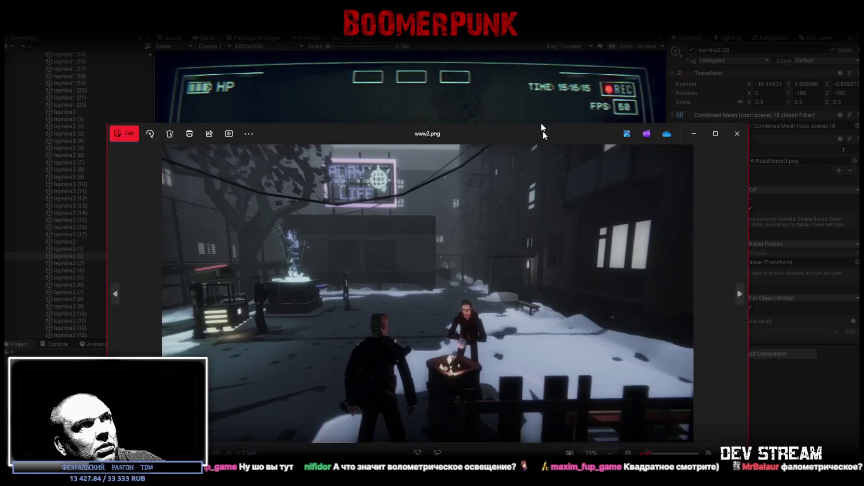
# Step: Browse from www2.png through game scenes to the blue sniper rifle renders, then dismiss the viewer
pyautogui.click(719, 211)
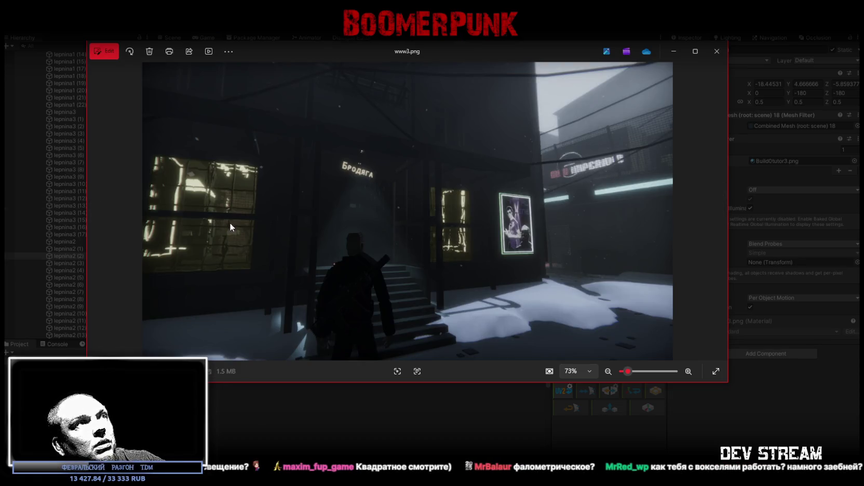
pyautogui.press('Right')
pyautogui.press('Right')
pyautogui.press('Right')
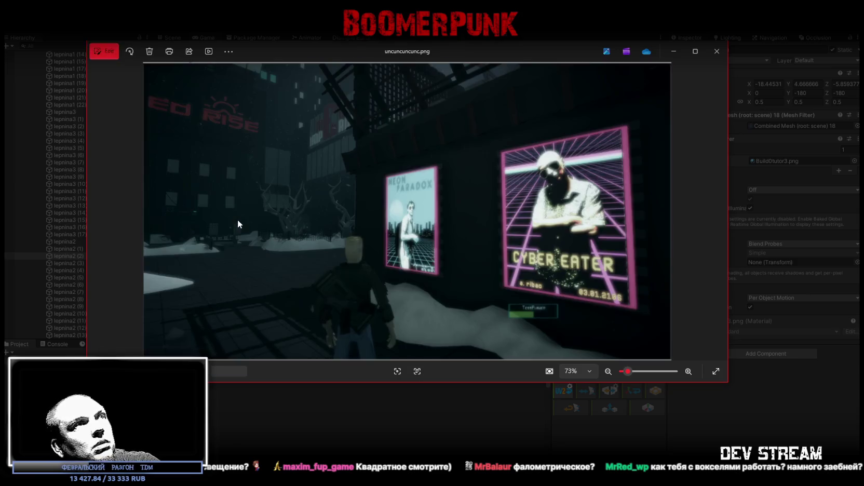
pyautogui.press('Right')
pyautogui.press('Right')
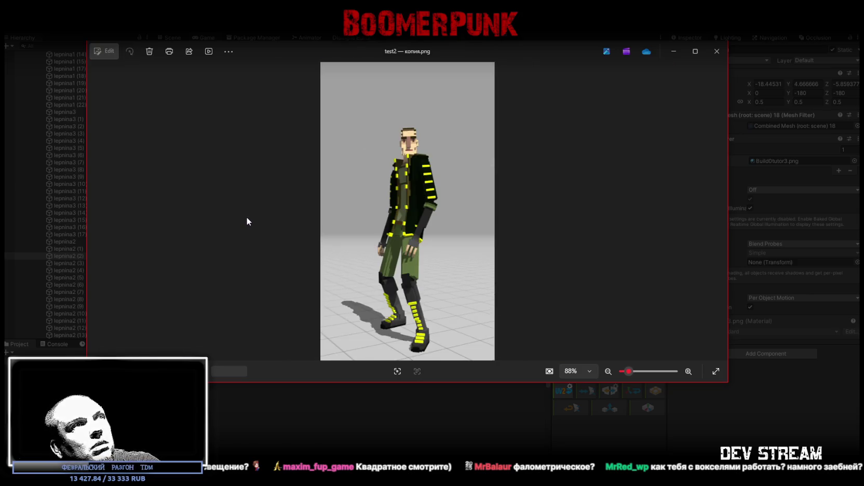
pyautogui.press('Right')
pyautogui.press('Right')
pyautogui.press('Right')
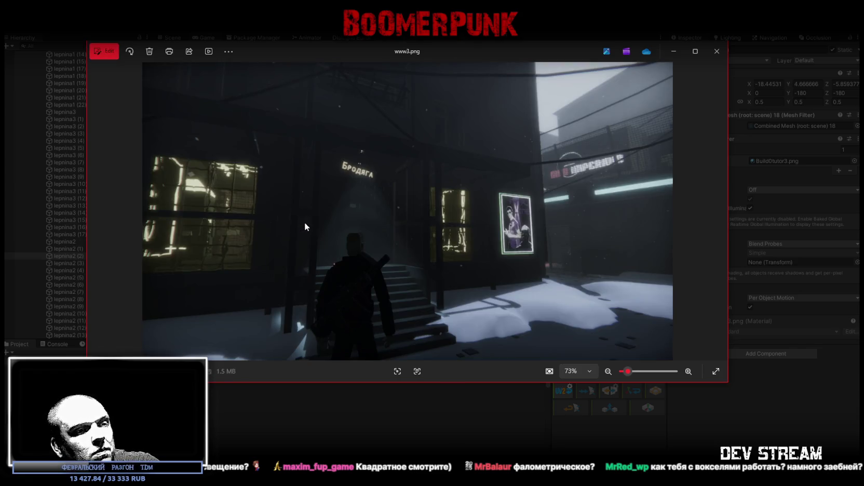
pyautogui.press('Right')
pyautogui.press('Right')
pyautogui.press('Right')
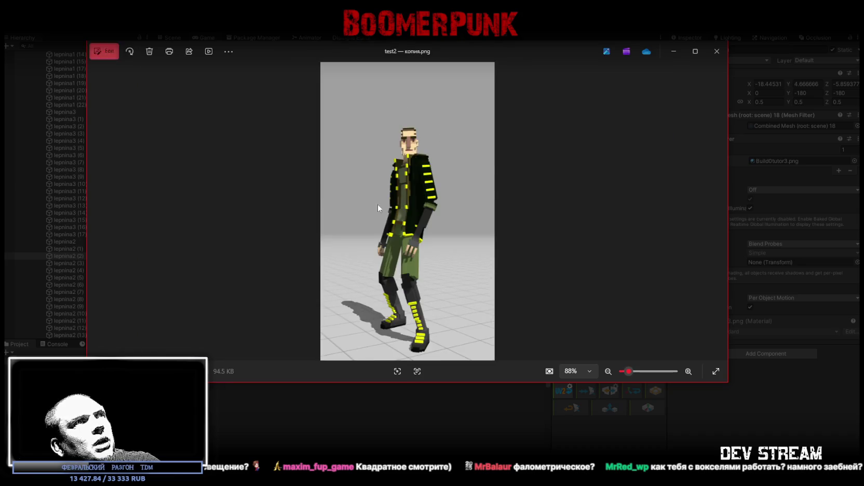
pyautogui.press('Right')
pyautogui.press('Right')
pyautogui.press('Right')
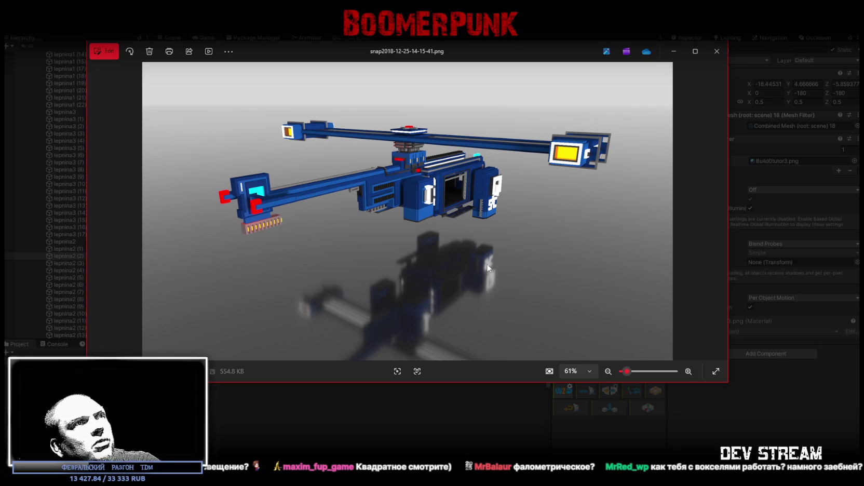
pyautogui.press('Right')
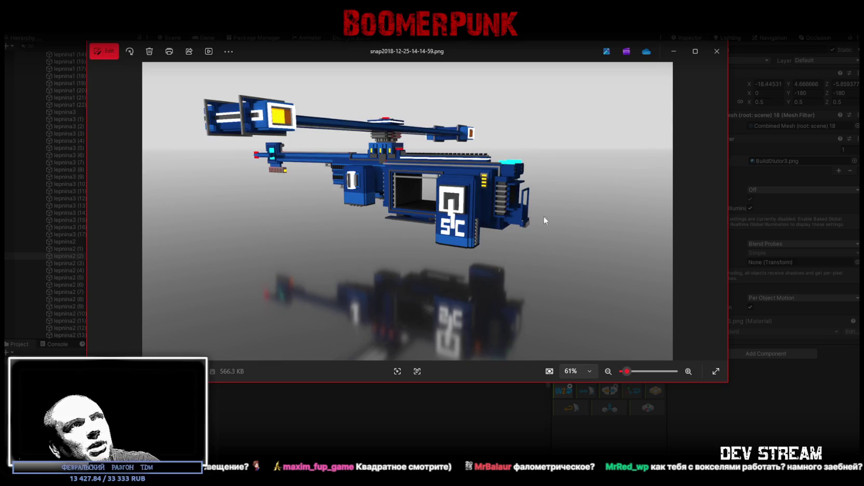
pyautogui.press('Right')
pyautogui.press('Right')
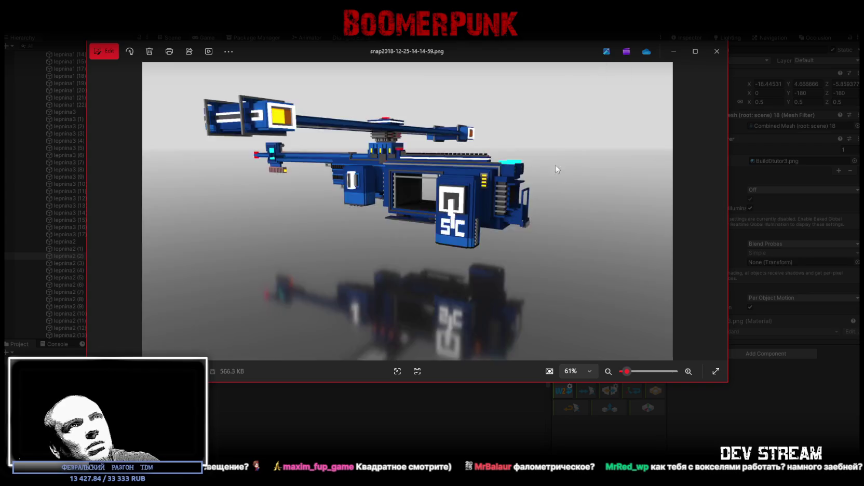
pyautogui.press('Right')
pyautogui.press('super+Down')
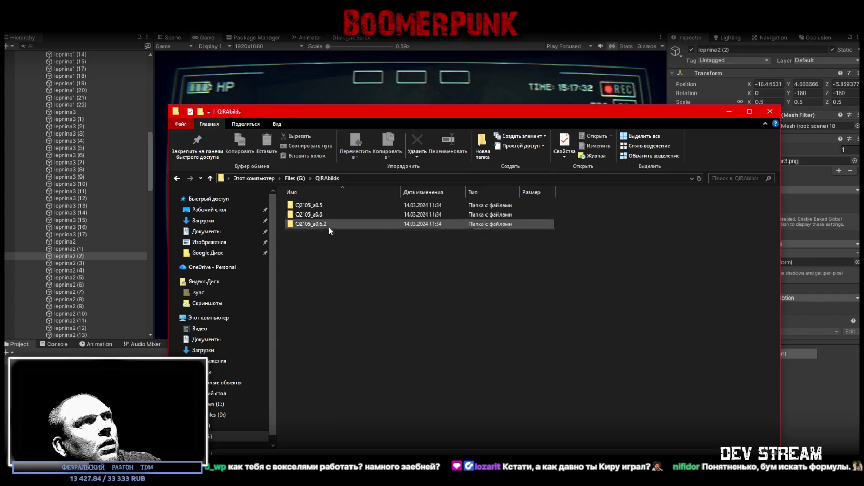
# Step: Launch Q2105 a0.6.exe from the Q2105_a0.6.2 build folder and start it from the launcher
pyautogui.doubleClick(313, 224)
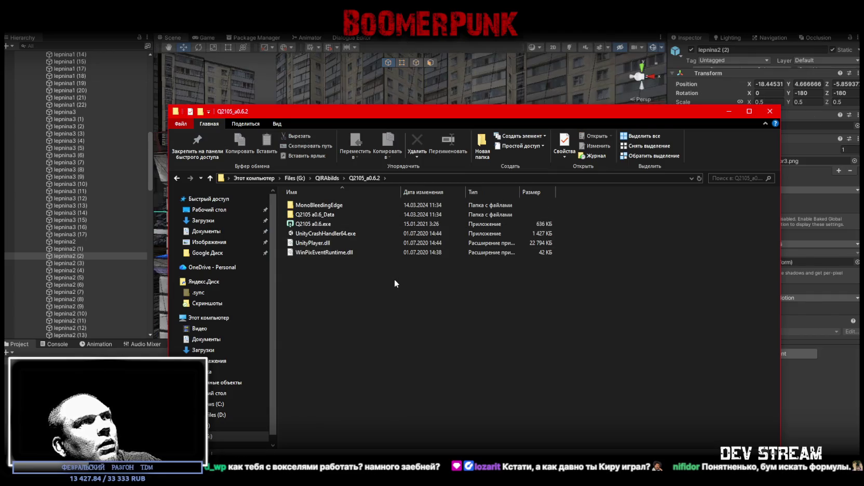
pyautogui.doubleClick(315, 224)
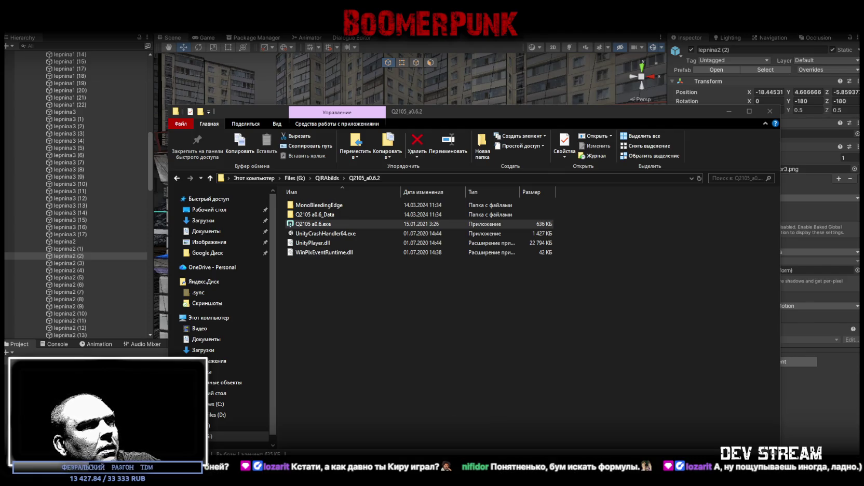
pyautogui.click(477, 344)
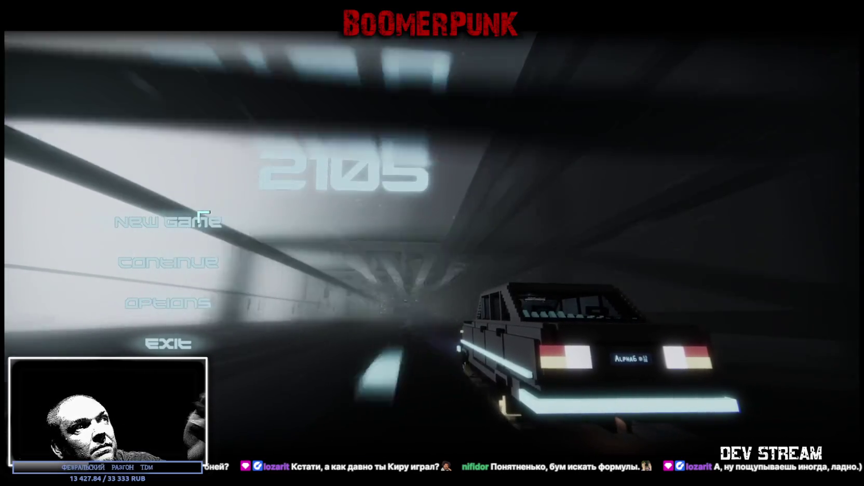
# Step: Start a new Q.I.R.A. 2105 game and pause it at the 'Go to the subway' objective
pyautogui.click(200, 214)
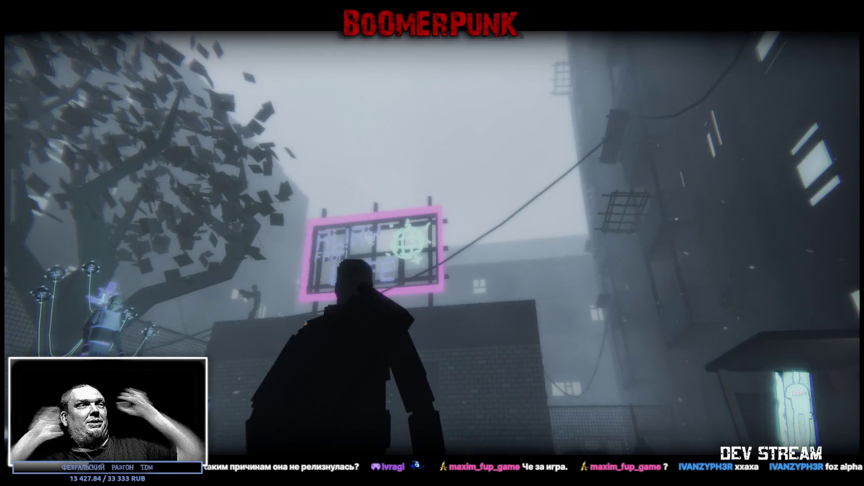
pyautogui.press('Escape')
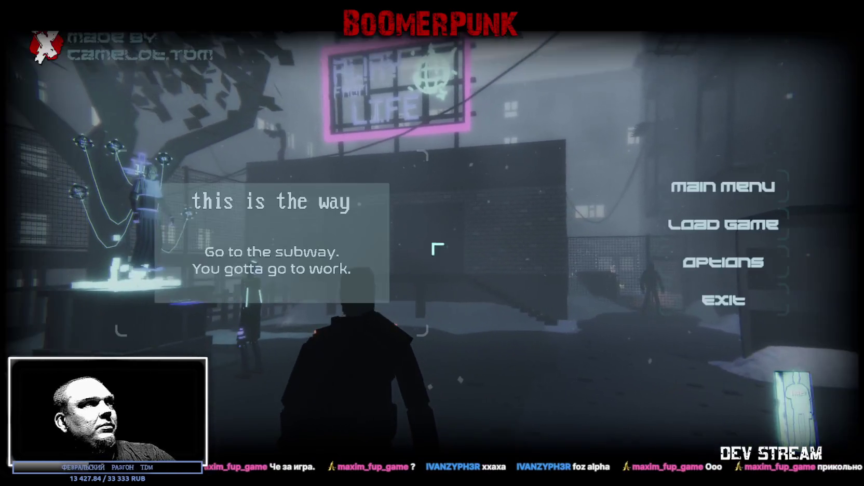
# Step: Browse the Load Game panel and the New Game level list, then exit and return to QIRAbilds
pyautogui.click(721, 228)
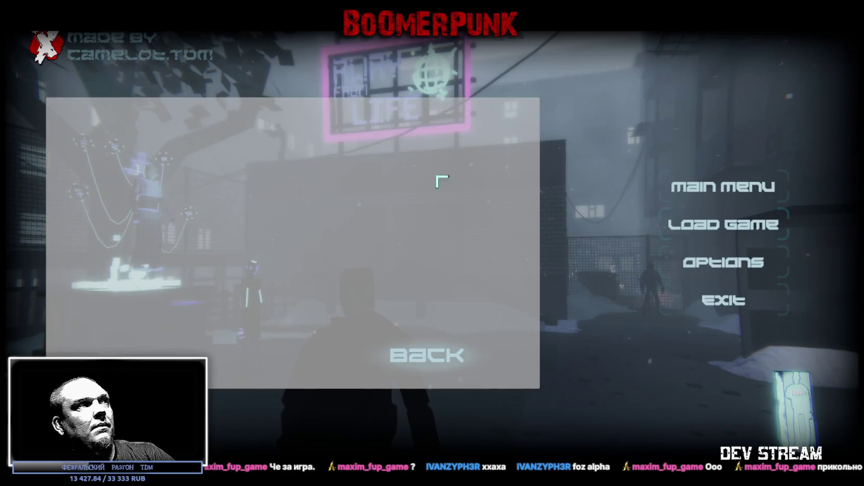
pyautogui.click(719, 193)
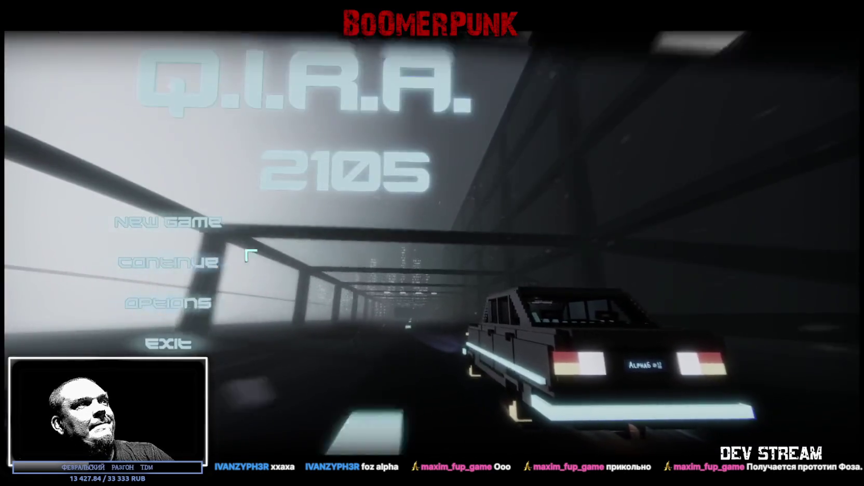
pyautogui.click(168, 222)
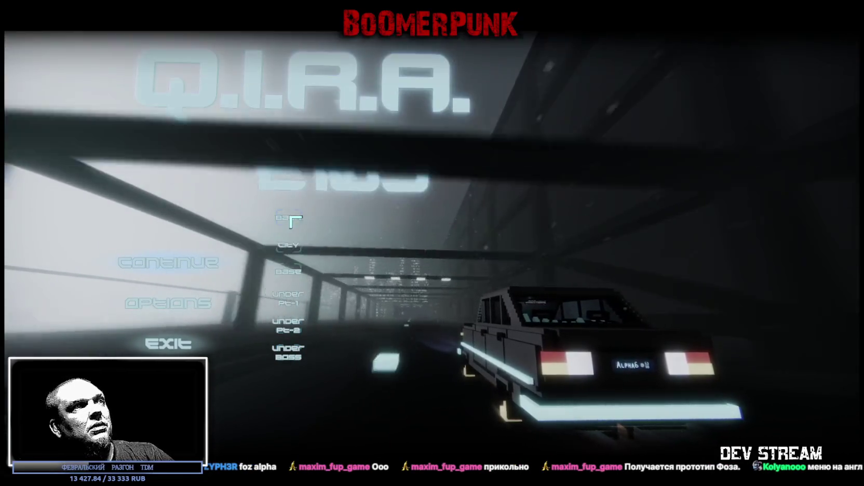
pyautogui.click(289, 218)
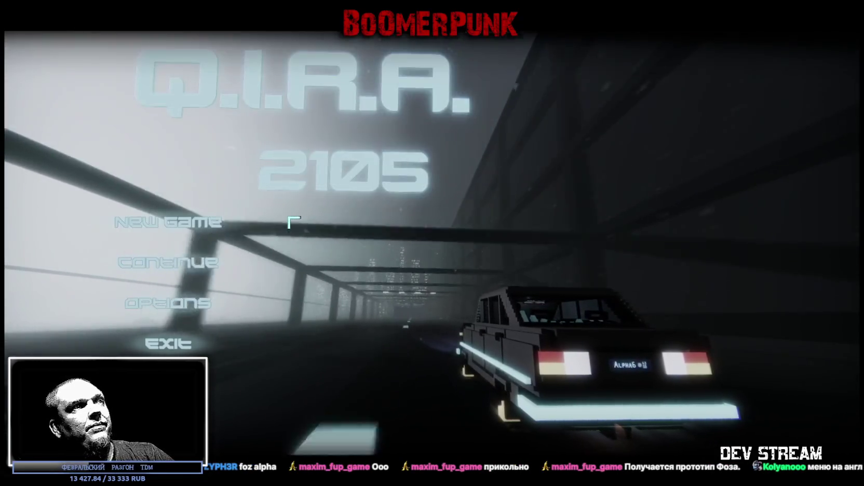
pyautogui.click(167, 344)
pyautogui.click(322, 178)
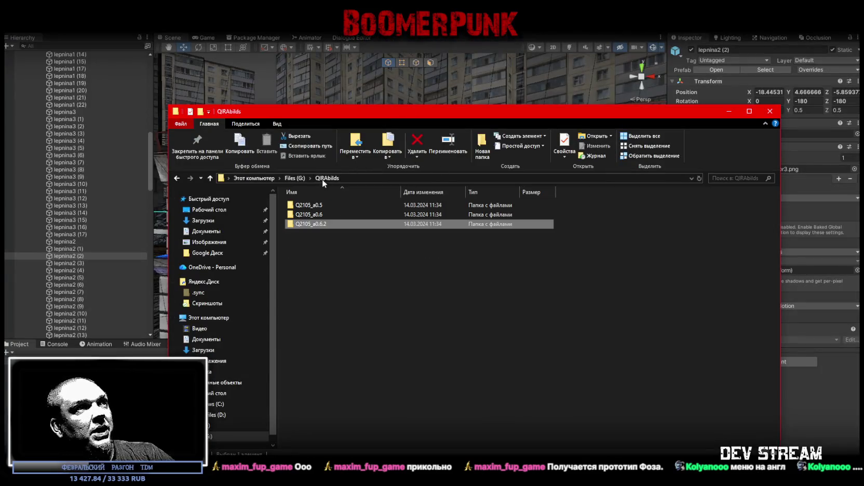
# Step: Launch Q2105 a0.6.exe from the Q2105_a0.6 folder at 1920 x 1080, High quality
pyautogui.click(312, 207)
pyautogui.click(321, 215)
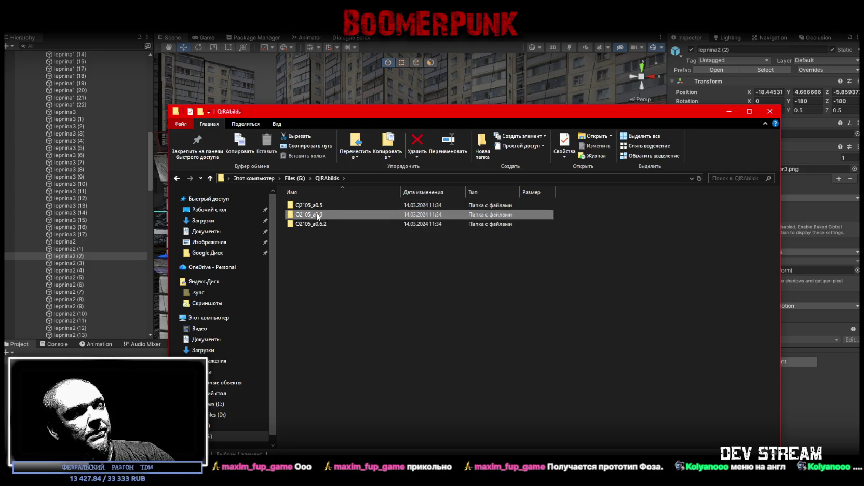
pyautogui.doubleClick(317, 216)
pyautogui.click(317, 225)
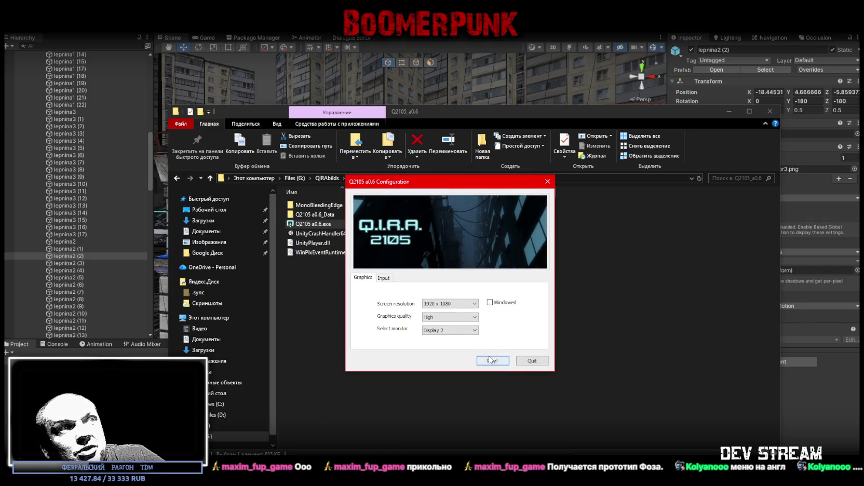
pyautogui.click(490, 359)
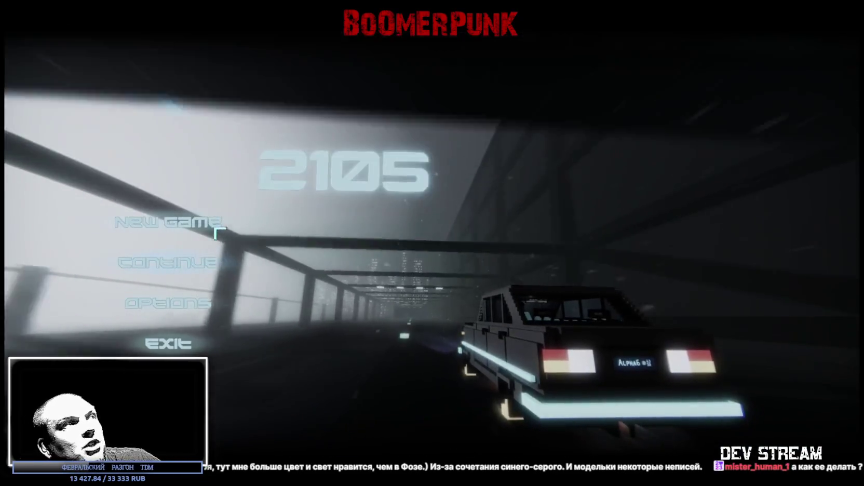
# Step: Play a new game of build a0.6, then exit from the pause menu
pyautogui.click(216, 230)
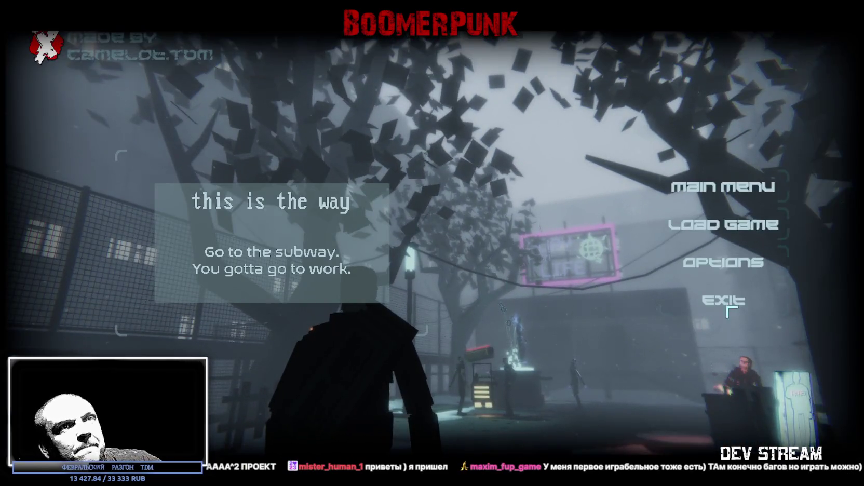
pyautogui.click(726, 307)
# Step: From QIRAbilds, launch Q.I.R.A. 2105 a0.5.exe in the Q2105_a0.5 folder with its display settings
pyautogui.click(328, 178)
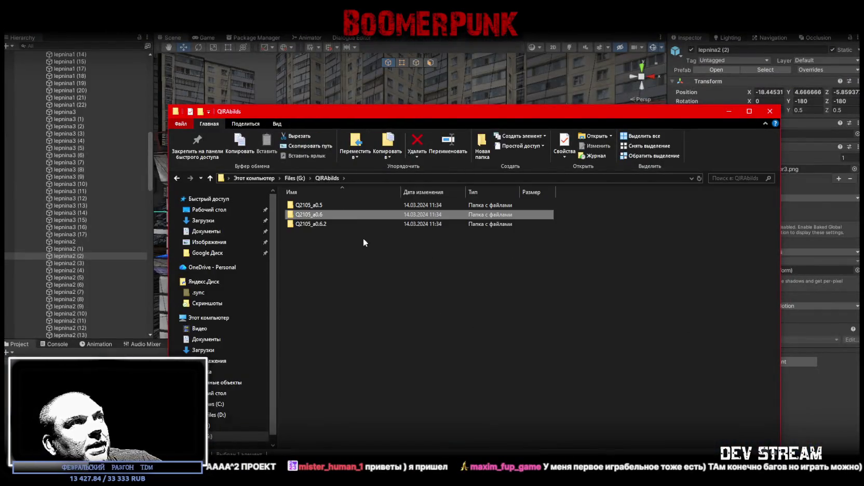
pyautogui.doubleClick(315, 205)
pyautogui.doubleClick(320, 224)
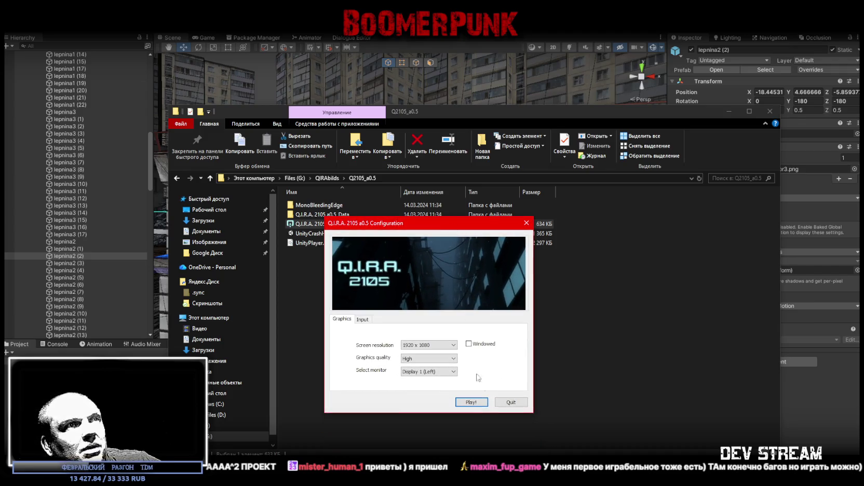
pyautogui.click(469, 399)
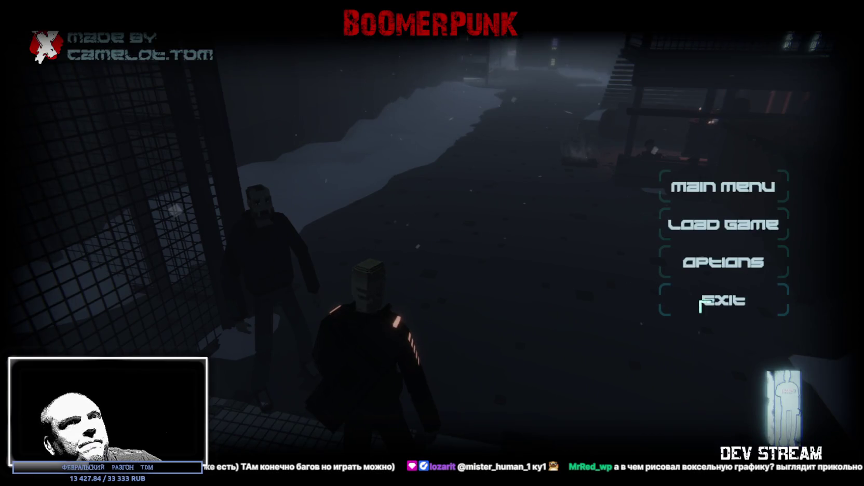
# Step: Exit the a0.5 build from its pause menu
pyautogui.click(736, 300)
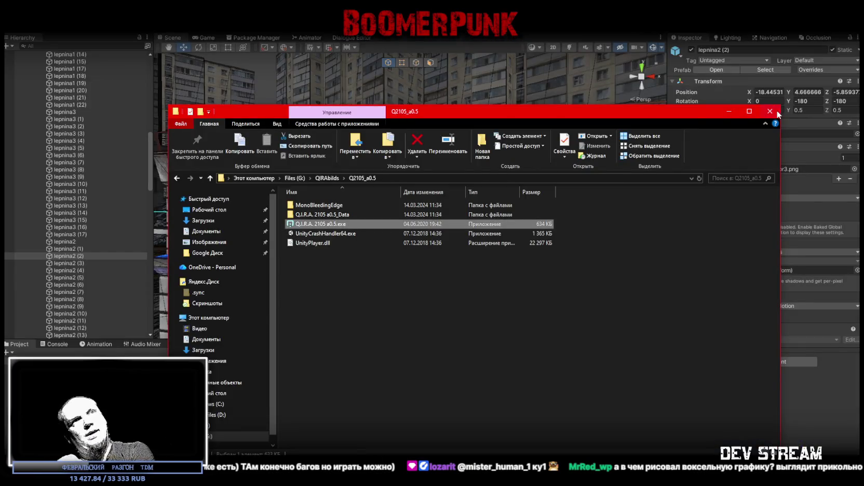
# Step: Close the build folder, select the MV99.4.1 and MV99.6.4 NOIRE shortcuts in TDM, and move that window to the other monitor
pyautogui.click(777, 110)
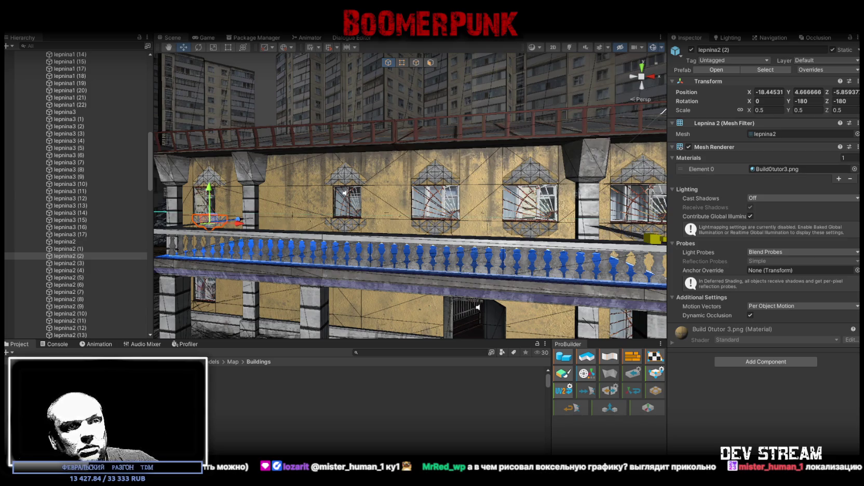
pyautogui.hotkey('alt', 'Tab')
pyautogui.click(655, 206)
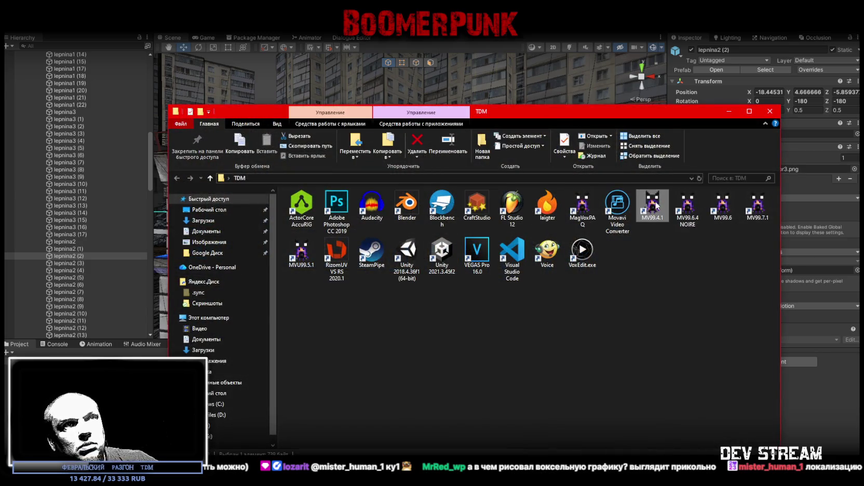
pyautogui.click(690, 203)
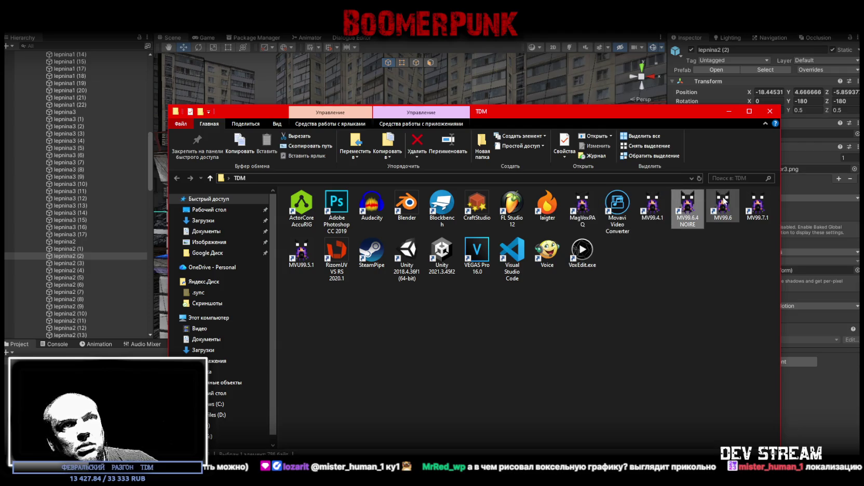
pyautogui.click(667, 209)
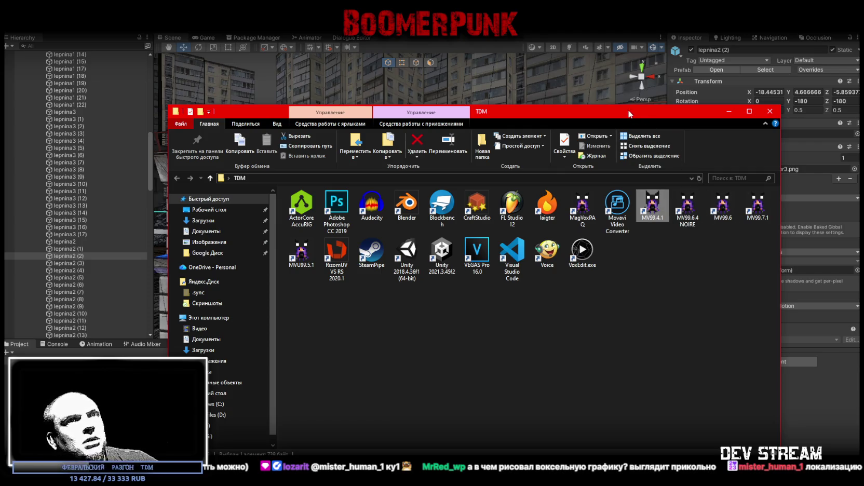
pyautogui.moveTo(628, 109); pyautogui.dragTo(863, 110)
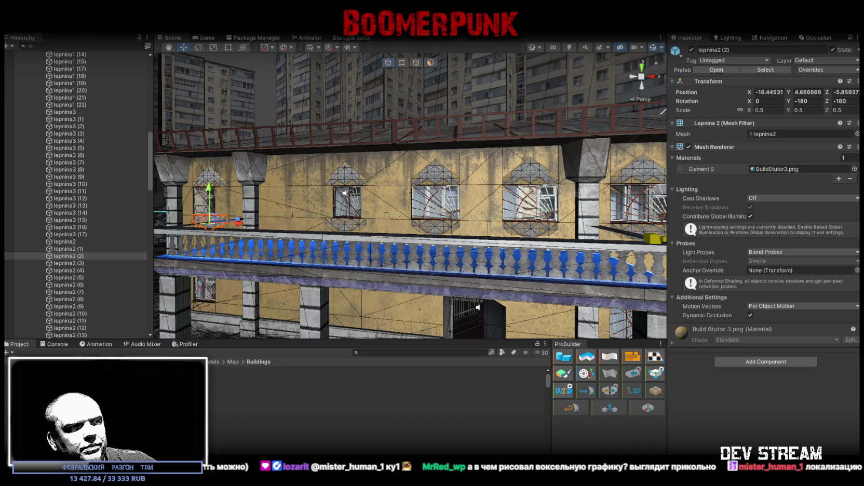
# Step: In MagicaVoxel, swap the Guns model for LvLprop, orbiting around each
pyautogui.hotkey('alt', 'Tab')
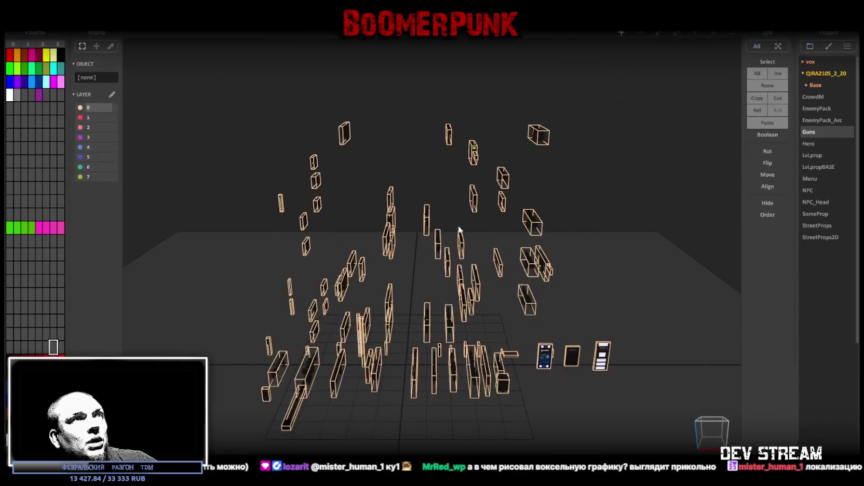
pyautogui.moveTo(425, 312)
pyautogui.mouseDown()
pyautogui.moveTo(516, 318)
pyautogui.moveTo(527, 285)
pyautogui.moveTo(423, 381)
pyautogui.moveTo(455, 372)
pyautogui.moveTo(408, 400)
pyautogui.moveTo(503, 375)
pyautogui.moveTo(310, 361)
pyautogui.moveTo(445, 380)
pyautogui.moveTo(572, 353)
pyautogui.mouseUp()
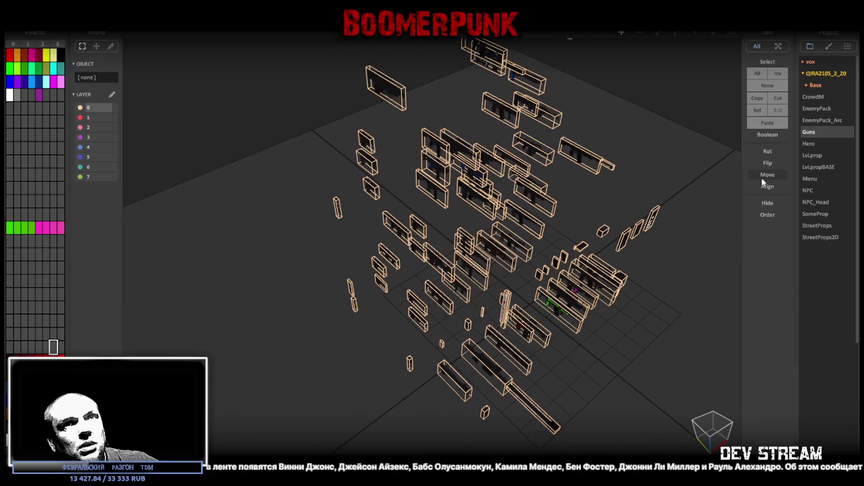
pyautogui.click(819, 157)
pyautogui.moveTo(488, 344)
pyautogui.mouseDown()
pyautogui.moveTo(391, 371)
pyautogui.moveTo(522, 336)
pyautogui.moveTo(444, 372)
pyautogui.moveTo(404, 361)
pyautogui.moveTo(360, 367)
pyautogui.moveTo(352, 378)
pyautogui.moveTo(546, 421)
pyautogui.moveTo(436, 356)
pyautogui.moveTo(521, 363)
pyautogui.moveTo(493, 378)
pyautogui.moveTo(483, 377)
pyautogui.moveTo(502, 366)
pyautogui.moveTo(466, 376)
pyautogui.moveTo(483, 403)
pyautogui.moveTo(590, 364)
pyautogui.mouseUp()
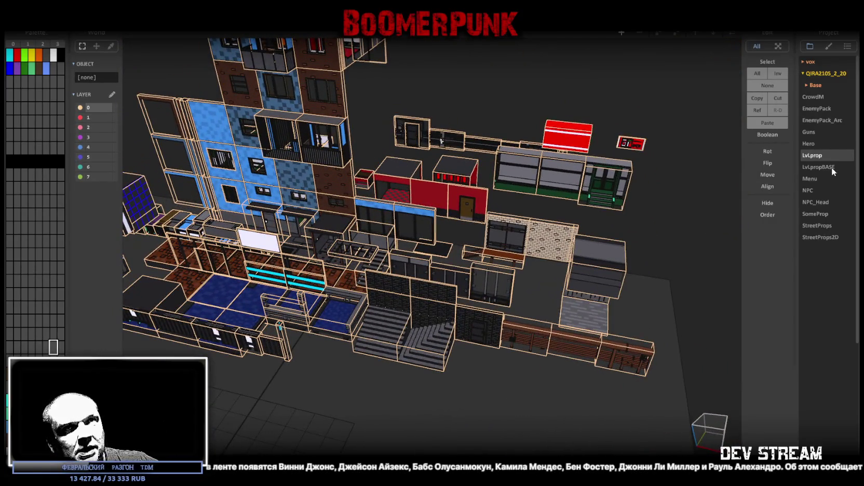
# Step: Load the Menu model and orbit and zoom around its van, car and buildings
pyautogui.click(815, 178)
pyautogui.moveTo(450, 222)
pyautogui.mouseDown()
pyautogui.moveTo(414, 369)
pyautogui.moveTo(540, 371)
pyautogui.moveTo(460, 367)
pyautogui.moveTo(398, 380)
pyautogui.moveTo(397, 343)
pyautogui.moveTo(450, 324)
pyautogui.moveTo(437, 353)
pyautogui.mouseUp()
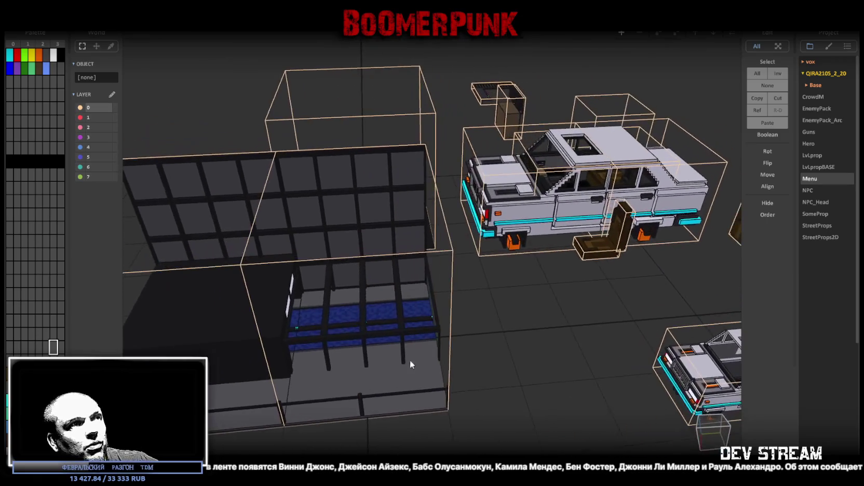
pyautogui.scroll(-5, 199, 344)
pyautogui.moveTo(431, 361); pyautogui.dragTo(376, 284)
pyautogui.moveTo(685, 340); pyautogui.dragTo(520, 322)
pyautogui.scroll(3, 463, 315)
pyautogui.scroll(-1, 462, 312)
pyautogui.moveTo(462, 299); pyautogui.dragTo(553, 316)
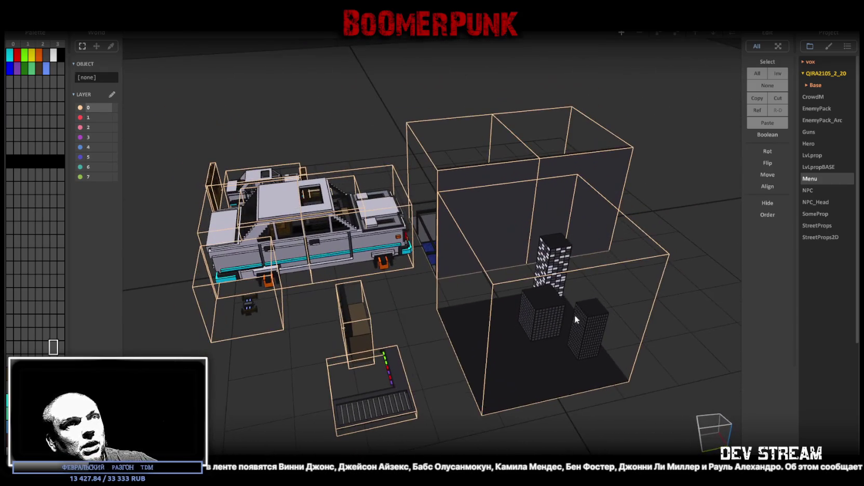
pyautogui.scroll(1, 341, 383)
pyautogui.moveTo(341, 383)
pyautogui.mouseDown()
pyautogui.moveTo(389, 372)
pyautogui.moveTo(368, 370)
pyautogui.moveTo(344, 380)
pyautogui.moveTo(460, 390)
pyautogui.moveTo(484, 365)
pyautogui.moveTo(493, 374)
pyautogui.moveTo(476, 373)
pyautogui.moveTo(436, 402)
pyautogui.moveTo(368, 401)
pyautogui.moveTo(356, 384)
pyautogui.moveTo(738, 291)
pyautogui.mouseUp()
pyautogui.scroll(2, 385, 372)
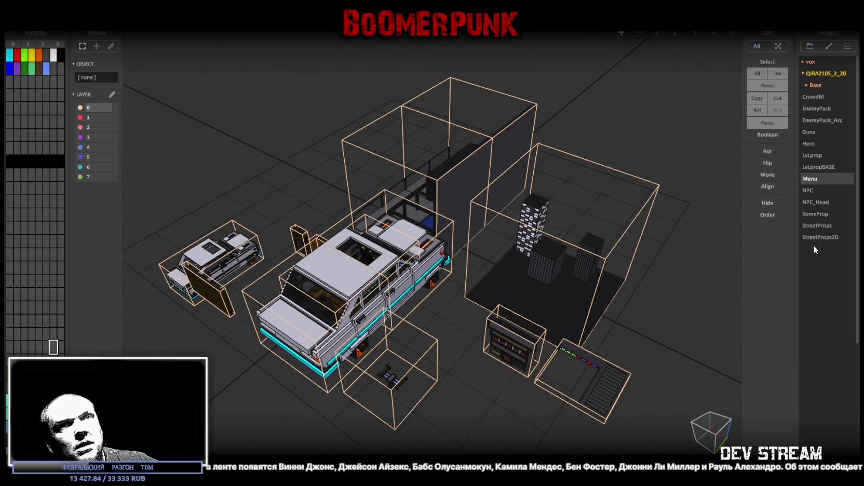
# Step: Load the SomeProp model, orbit around it, then return to Unity
pyautogui.click(821, 215)
pyautogui.moveTo(467, 129)
pyautogui.mouseDown()
pyautogui.moveTo(435, 93)
pyautogui.moveTo(396, 94)
pyautogui.moveTo(410, 176)
pyautogui.moveTo(414, 122)
pyautogui.moveTo(532, 52)
pyautogui.mouseUp()
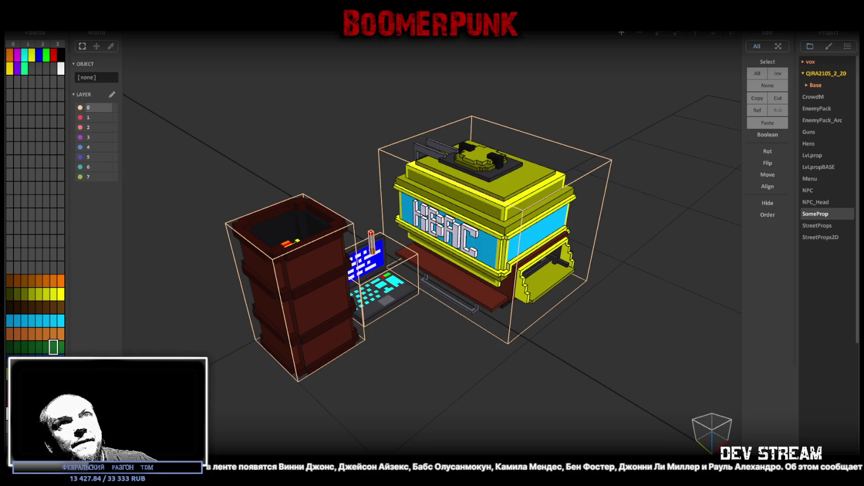
pyautogui.hotkey('alt', 'Tab')
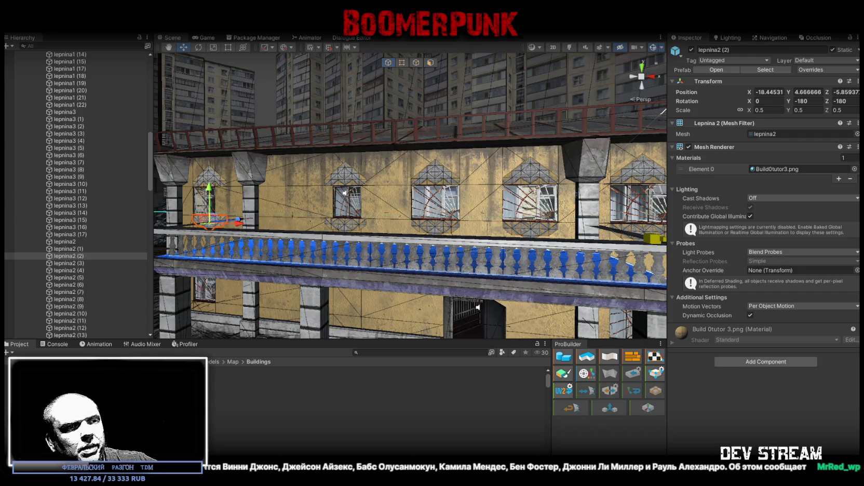
# Step: Back in MagicaVoxel, load the Map03_00 map and orbit around its coloured blocks
pyautogui.hotkey('alt', 'Tab')
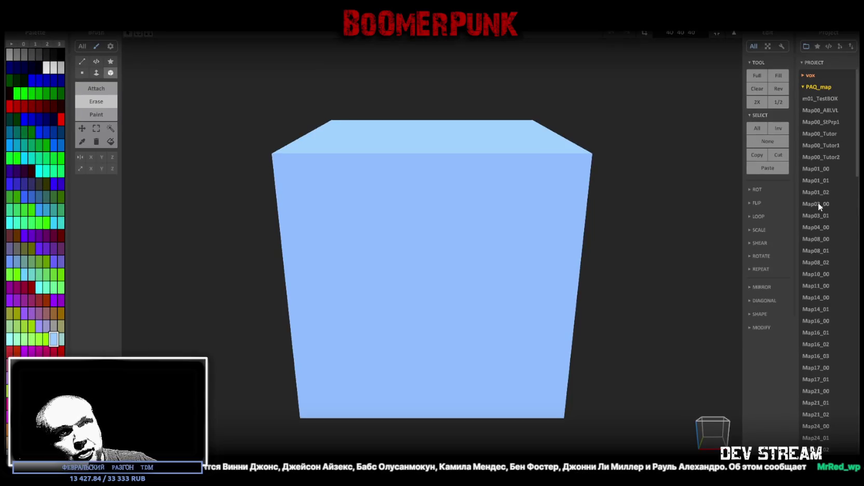
pyautogui.click(819, 204)
pyautogui.moveTo(434, 143)
pyautogui.mouseDown()
pyautogui.moveTo(401, 203)
pyautogui.moveTo(344, 162)
pyautogui.moveTo(270, 155)
pyautogui.moveTo(327, 241)
pyautogui.moveTo(460, 182)
pyautogui.mouseUp()
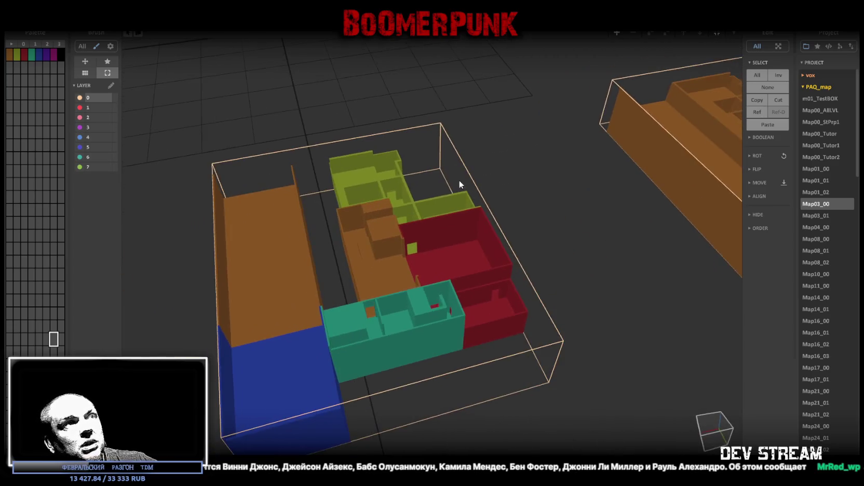
pyautogui.moveTo(592, 258)
pyautogui.mouseDown()
pyautogui.moveTo(483, 217)
pyautogui.moveTo(457, 232)
pyautogui.moveTo(502, 217)
pyautogui.moveTo(738, 215)
pyautogui.mouseUp()
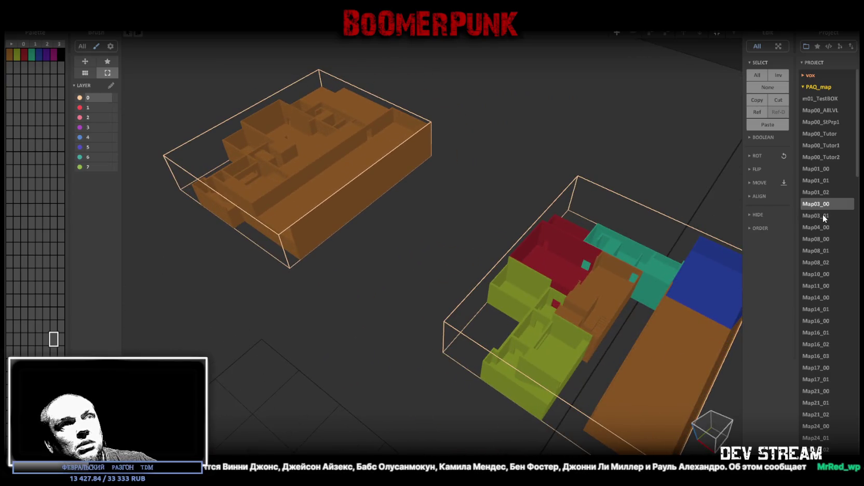
# Step: Open Map03_01, orbit its grey buildings, and zoom in on an interior room and back out
pyautogui.click(819, 216)
pyautogui.moveTo(505, 173)
pyautogui.mouseDown()
pyautogui.moveTo(464, 232)
pyautogui.moveTo(453, 193)
pyautogui.moveTo(355, 189)
pyautogui.moveTo(349, 171)
pyautogui.moveTo(520, 188)
pyautogui.moveTo(528, 257)
pyautogui.moveTo(574, 194)
pyautogui.moveTo(611, 185)
pyautogui.moveTo(643, 194)
pyautogui.moveTo(458, 212)
pyautogui.moveTo(390, 204)
pyautogui.moveTo(424, 227)
pyautogui.moveTo(640, 200)
pyautogui.moveTo(681, 205)
pyautogui.moveTo(712, 191)
pyautogui.moveTo(692, 187)
pyautogui.moveTo(649, 209)
pyautogui.moveTo(521, 230)
pyautogui.moveTo(410, 194)
pyautogui.mouseUp()
pyautogui.scroll(5, 410, 193)
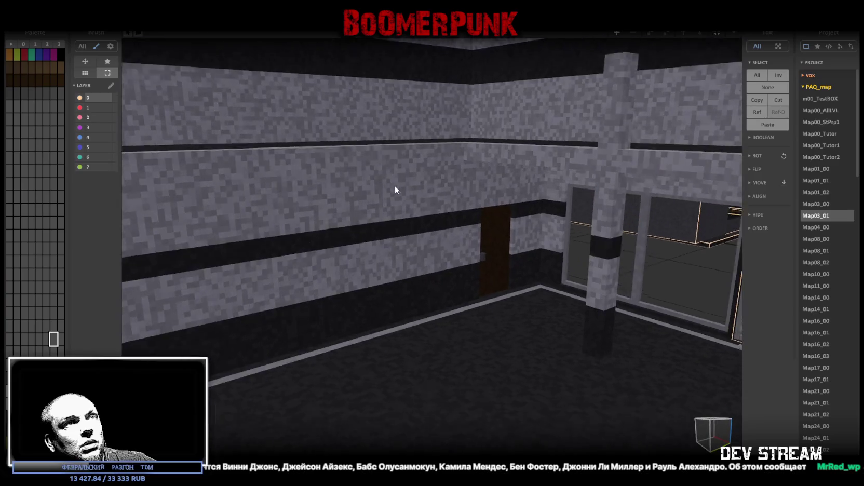
pyautogui.scroll(-10, 393, 182)
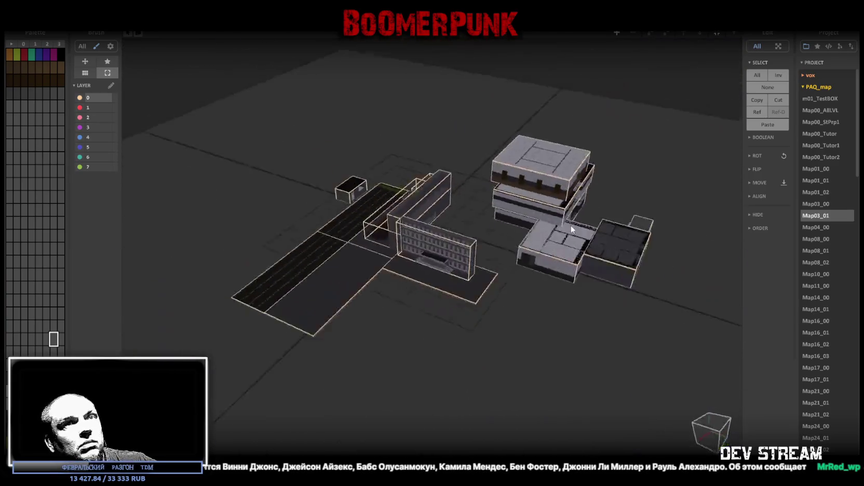
# Step: Load Map16_01, then Map16_00, and orbit and zoom in on its long multi-room building
pyautogui.click(821, 338)
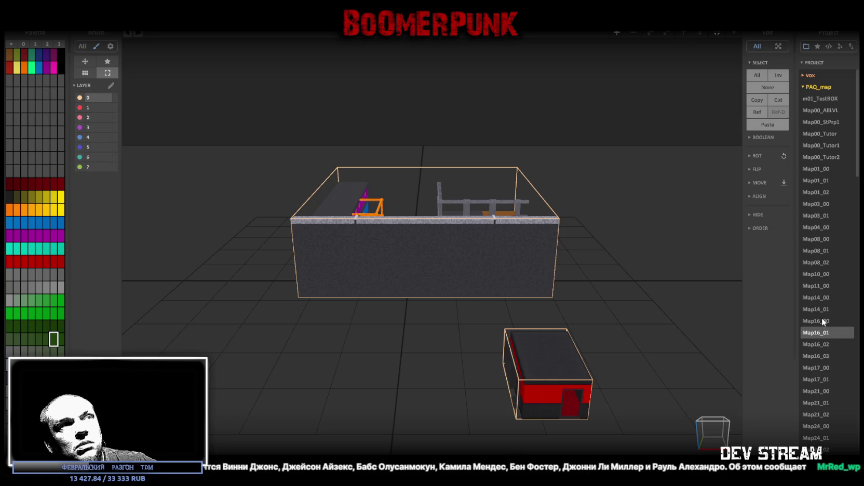
pyautogui.click(822, 320)
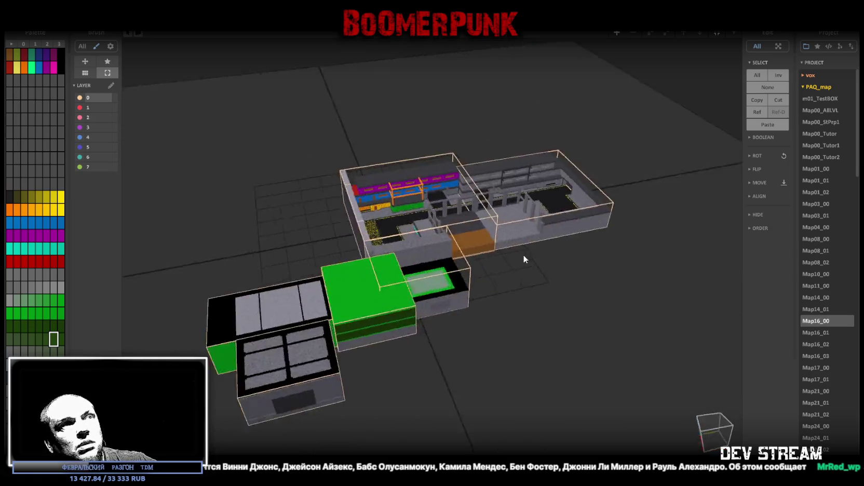
pyautogui.moveTo(493, 304)
pyautogui.mouseDown()
pyautogui.moveTo(289, 249)
pyautogui.moveTo(296, 262)
pyautogui.moveTo(446, 155)
pyautogui.moveTo(407, 353)
pyautogui.moveTo(458, 319)
pyautogui.moveTo(375, 336)
pyautogui.moveTo(566, 368)
pyautogui.moveTo(519, 342)
pyautogui.moveTo(450, 345)
pyautogui.moveTo(384, 329)
pyautogui.moveTo(316, 328)
pyautogui.moveTo(315, 338)
pyautogui.moveTo(540, 352)
pyautogui.mouseUp()
pyautogui.scroll(5, 288, 250)
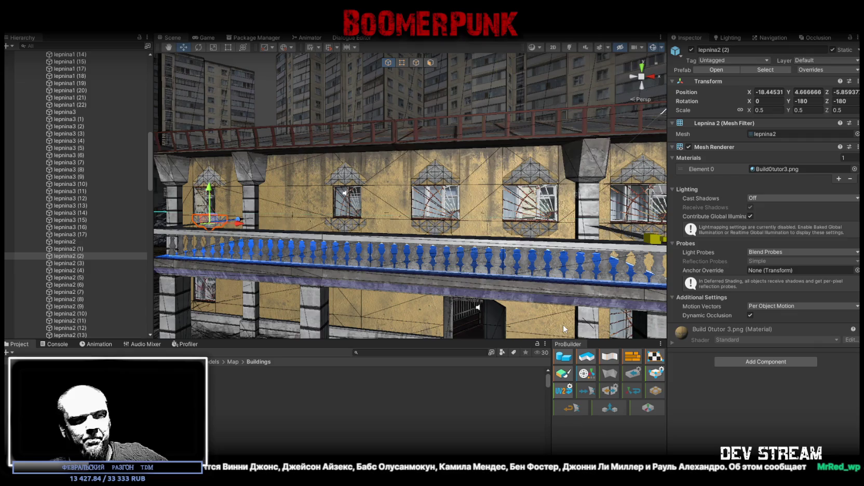
# Step: Swing the Unity Scene view toward the yellow facade and start Play mode with Ctrl+P
pyautogui.moveTo(420, 219)
pyautogui.mouseDown()
pyautogui.moveTo(439, 199)
pyautogui.moveTo(404, 276)
pyautogui.mouseUp()
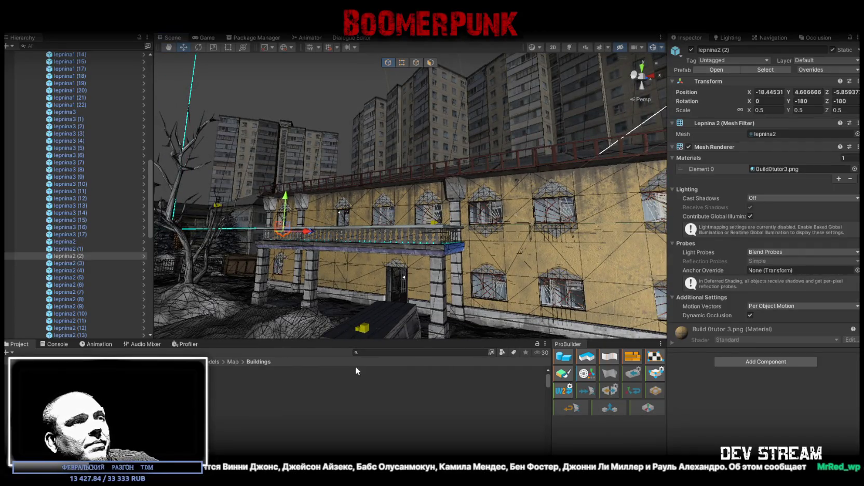
pyautogui.hotkey('ctrl', 'p')
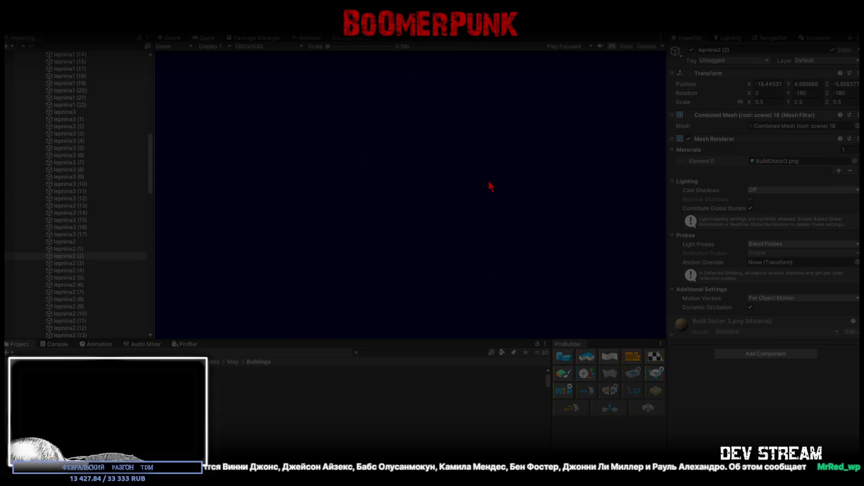
# Step: Maximize the Game view and walk the character through the barred corridor into the stairwell
pyautogui.doubleClick(200, 36)
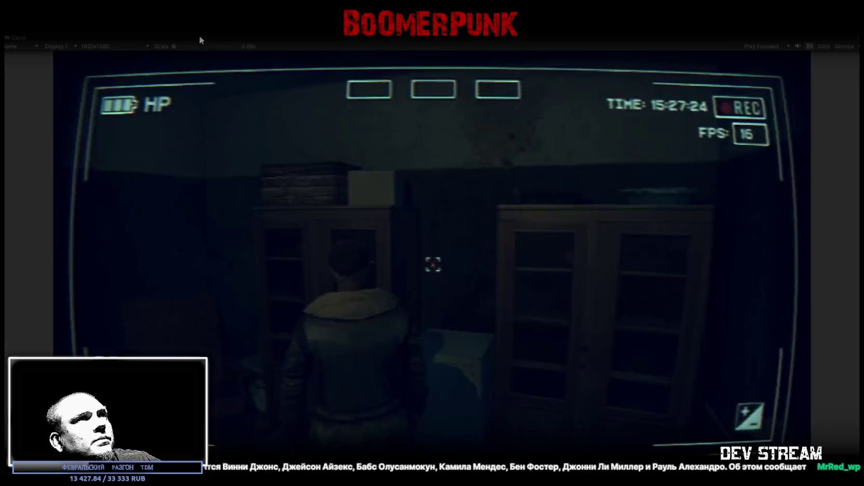
pyautogui.press('w')
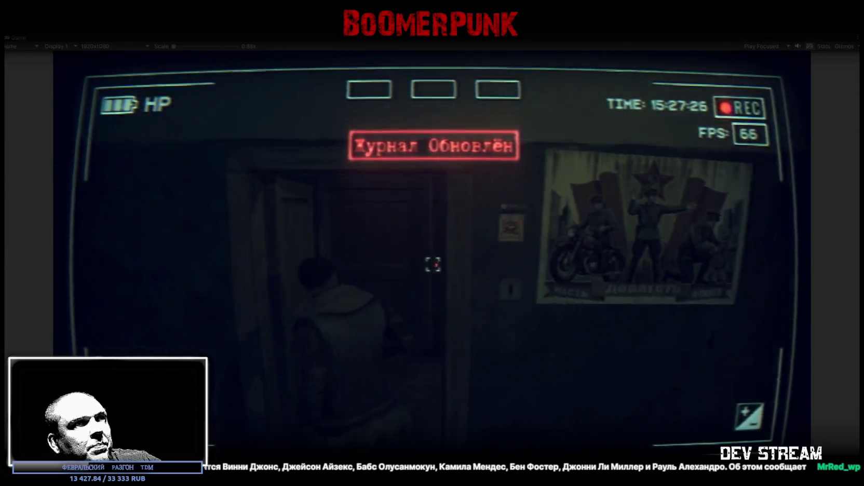
pyautogui.press('w')
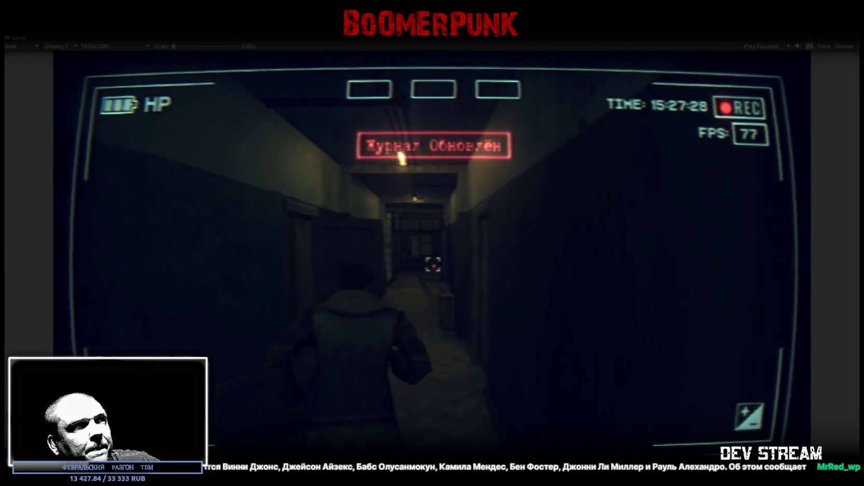
pyautogui.press('w')
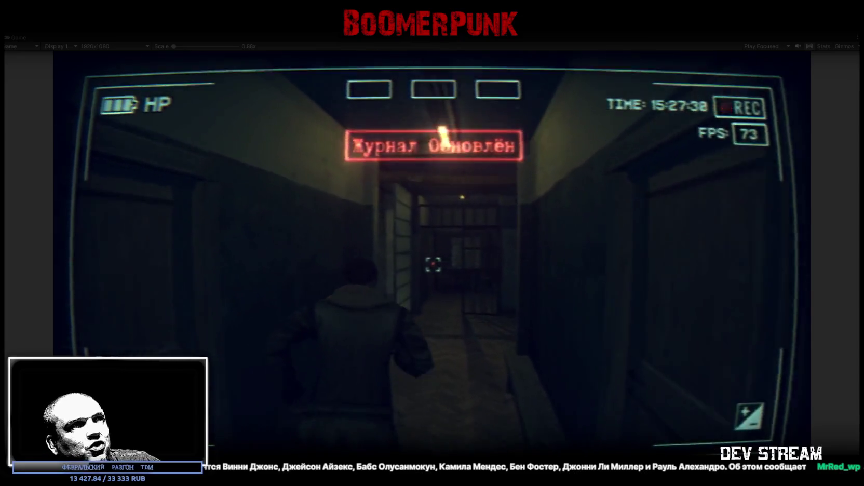
pyautogui.press('w')
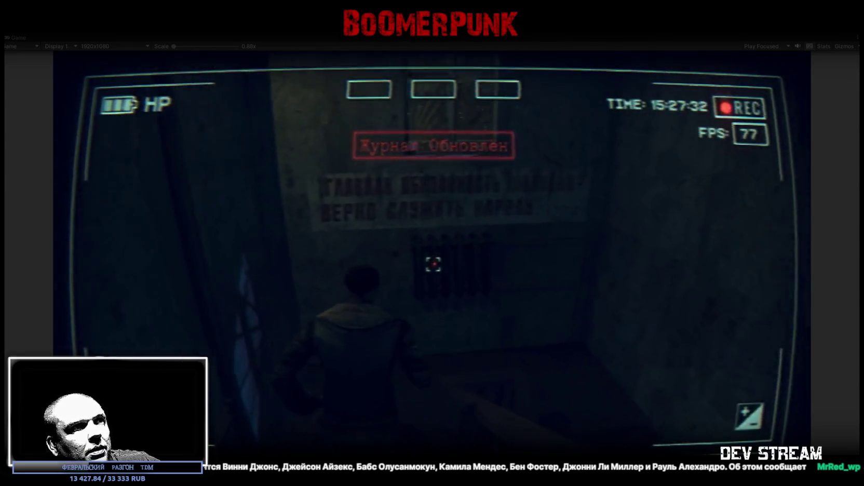
pyautogui.press('w')
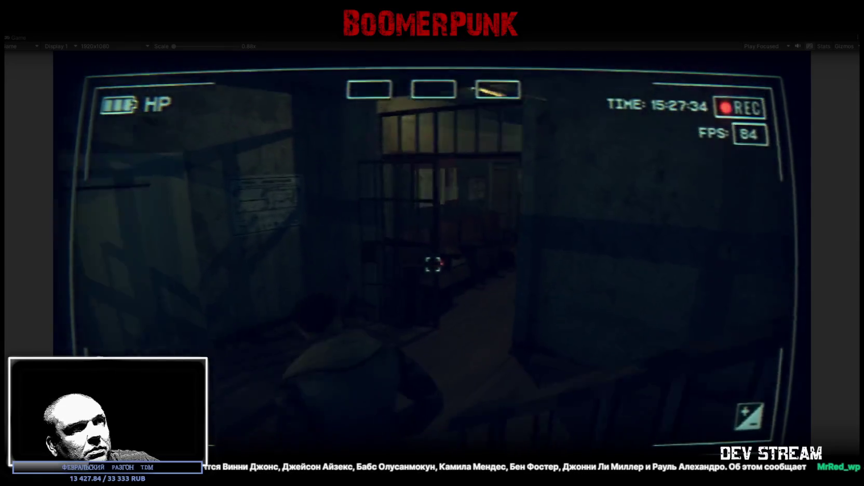
pyautogui.press('w')
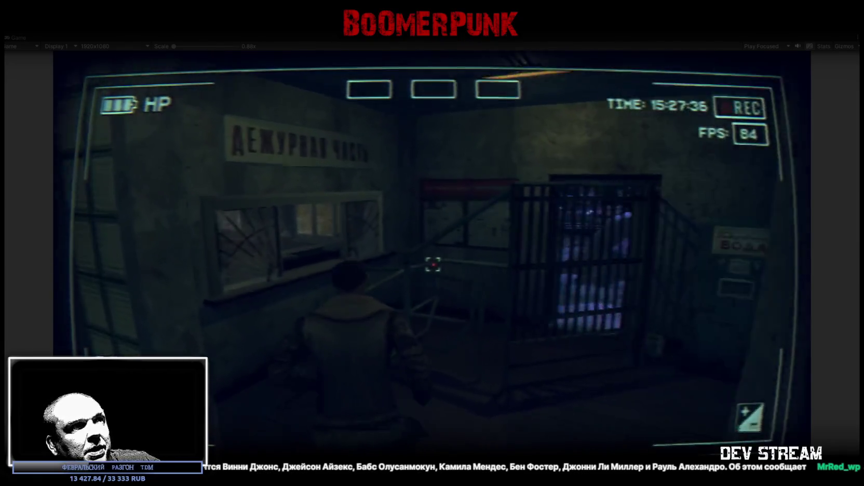
pyautogui.press('w')
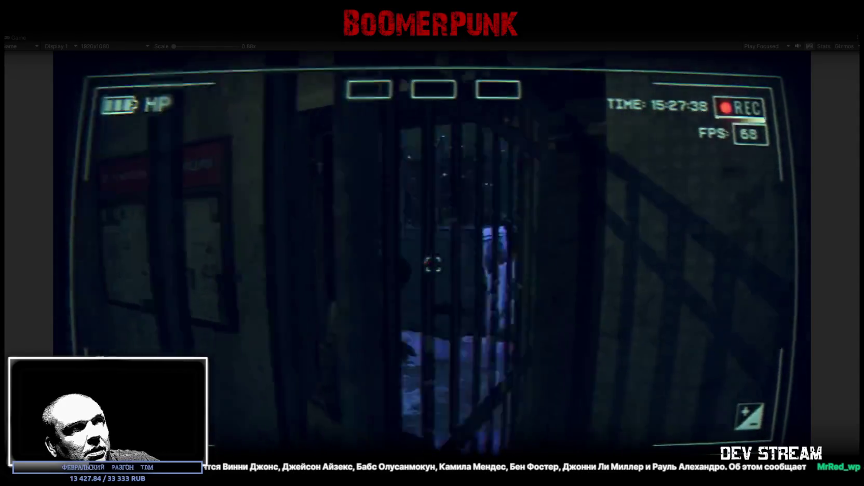
pyautogui.press('w')
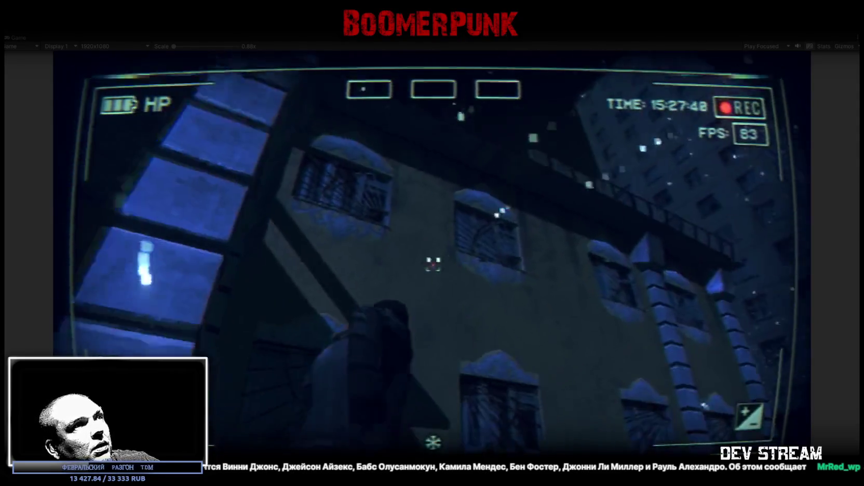
pyautogui.press('w')
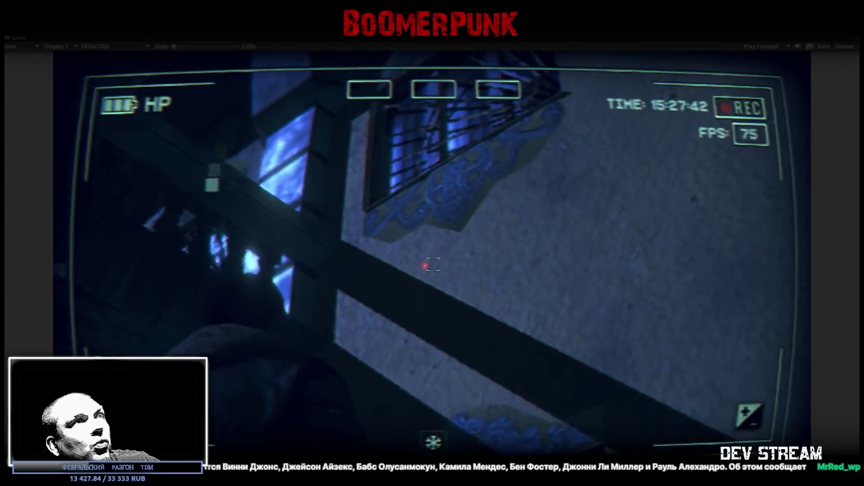
pyautogui.press('w')
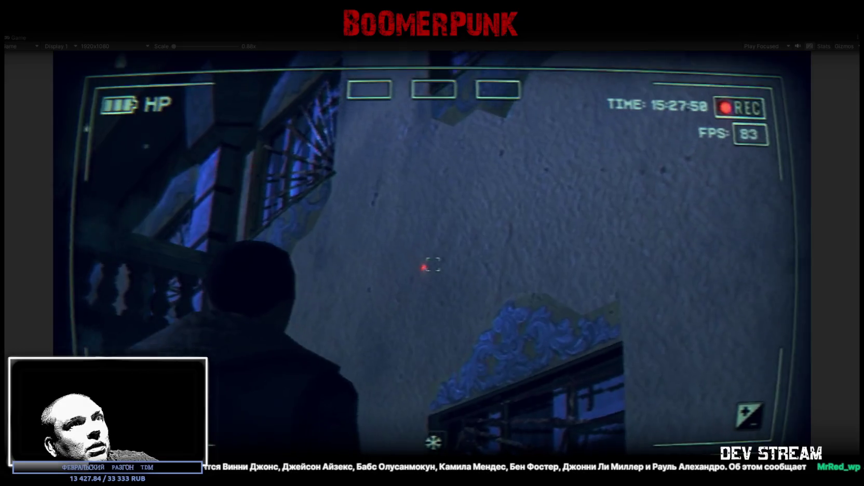
# Step: Climb the outside staircase, walk along the wall to the barred window, then release the mouse with Esc
pyautogui.press('w')
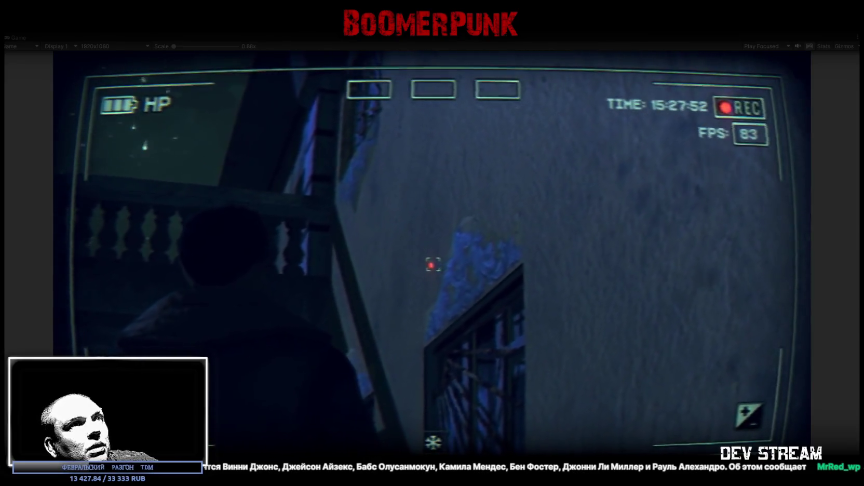
pyautogui.press('w')
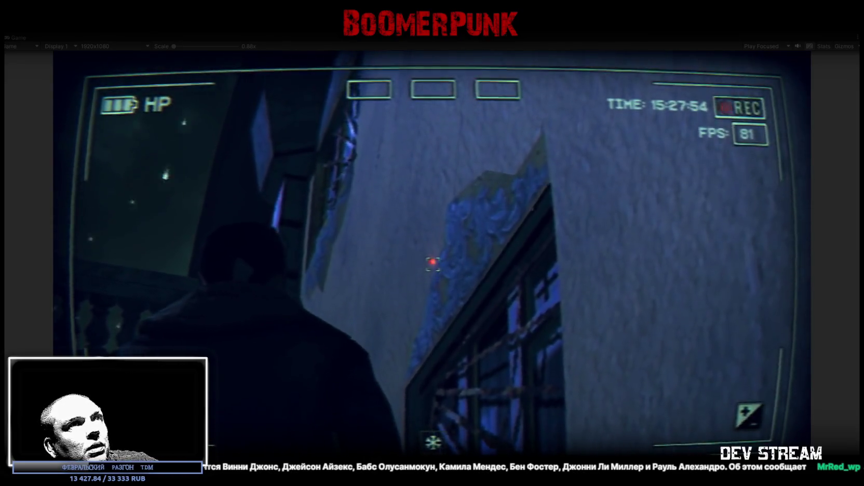
pyautogui.press('w')
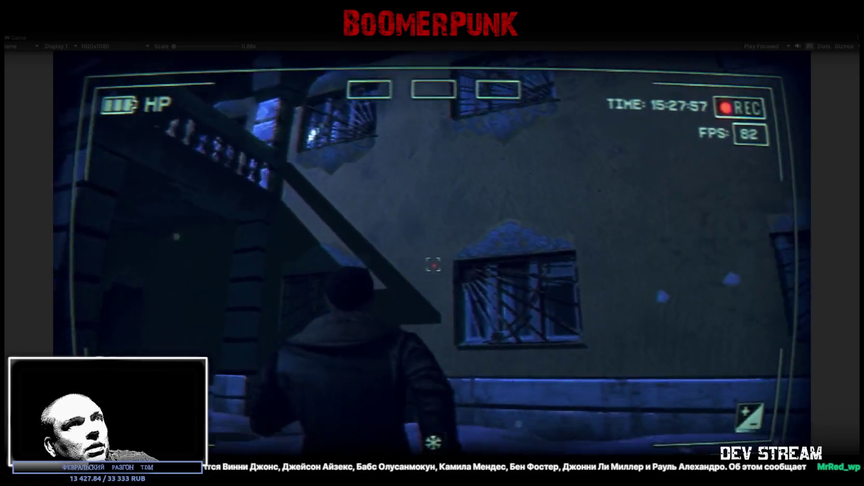
pyautogui.press('w')
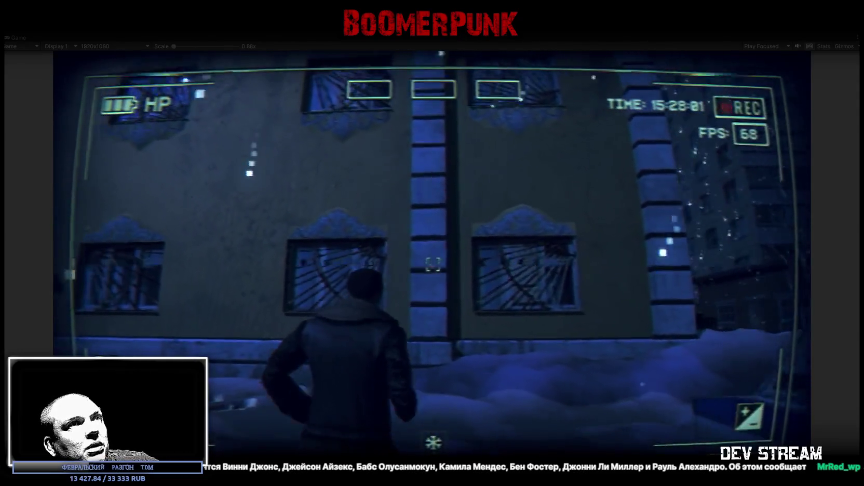
pyautogui.press('w')
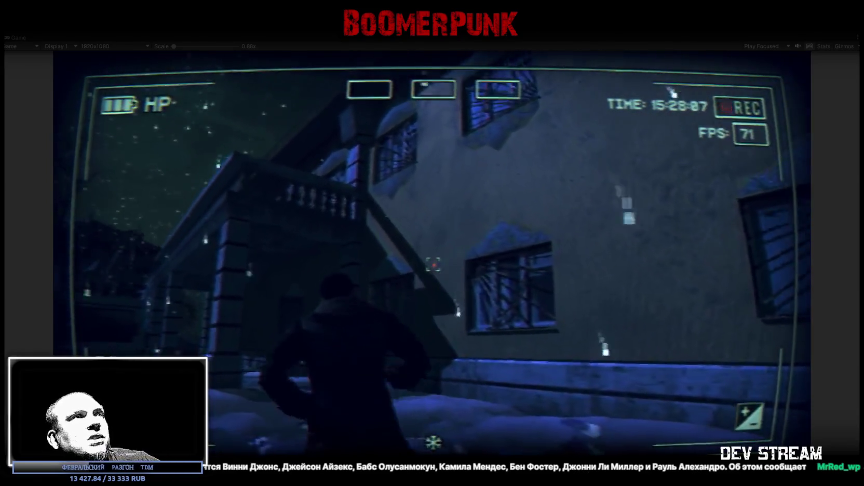
pyautogui.press('w')
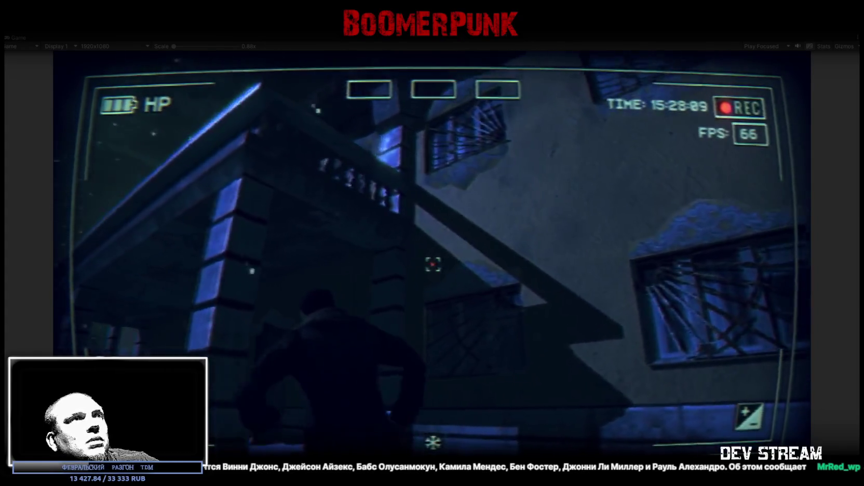
pyautogui.press('w')
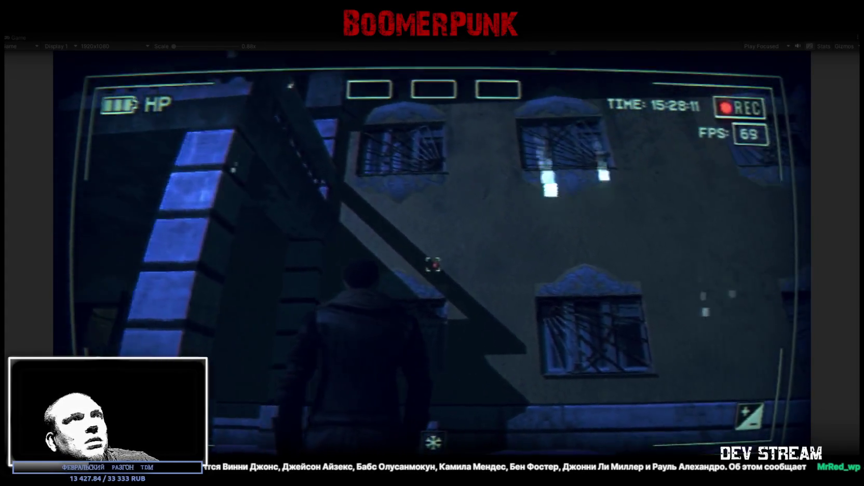
pyautogui.press('w')
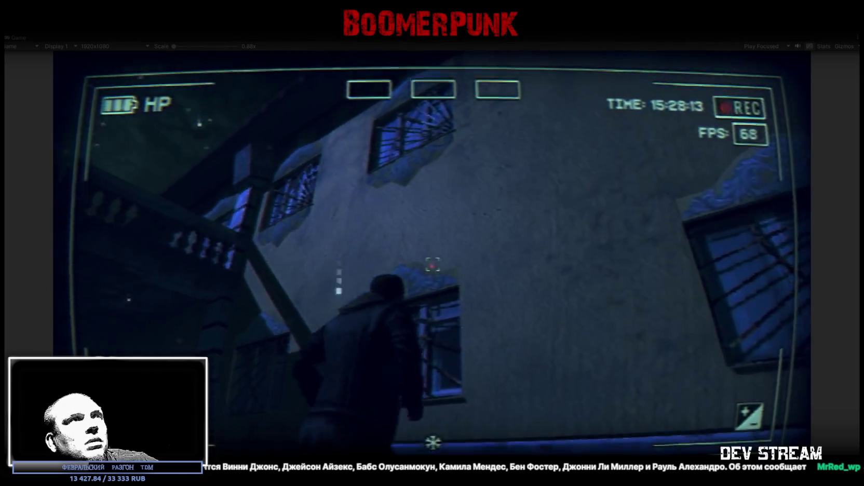
pyautogui.press('w')
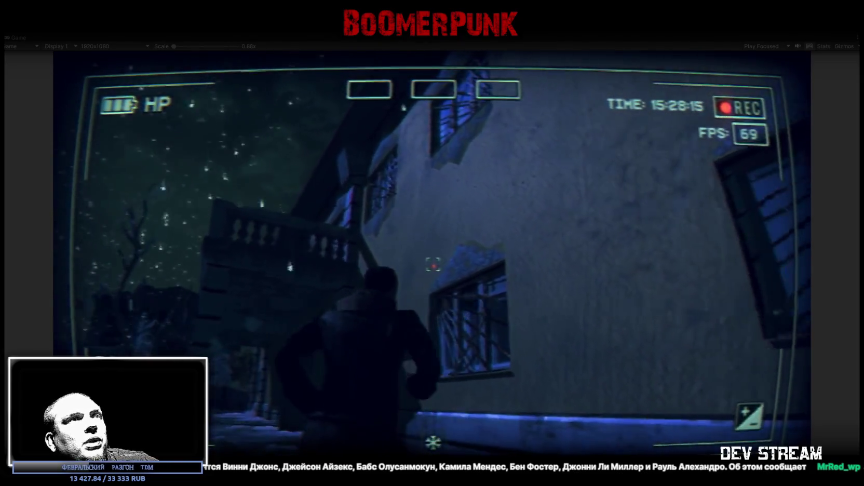
pyautogui.press('w')
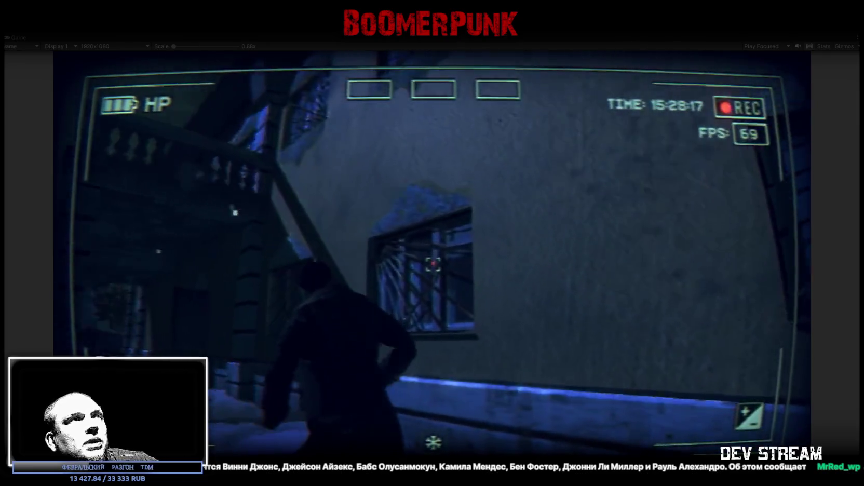
pyautogui.press('w')
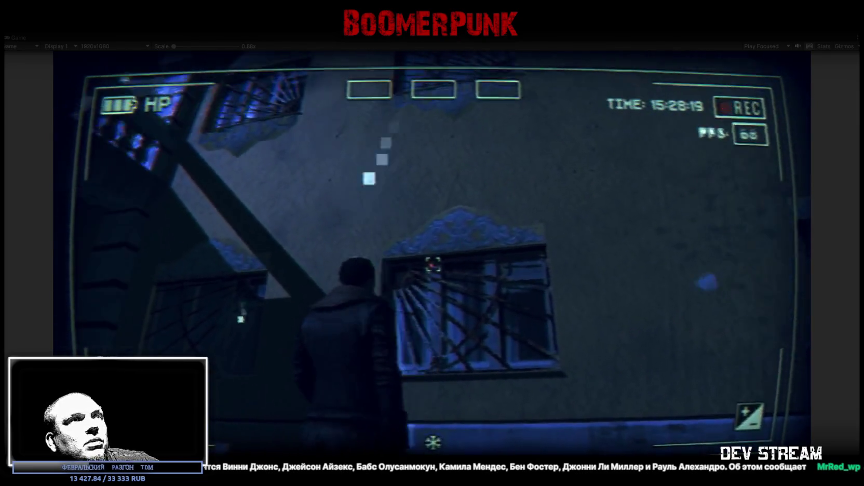
pyautogui.press('w')
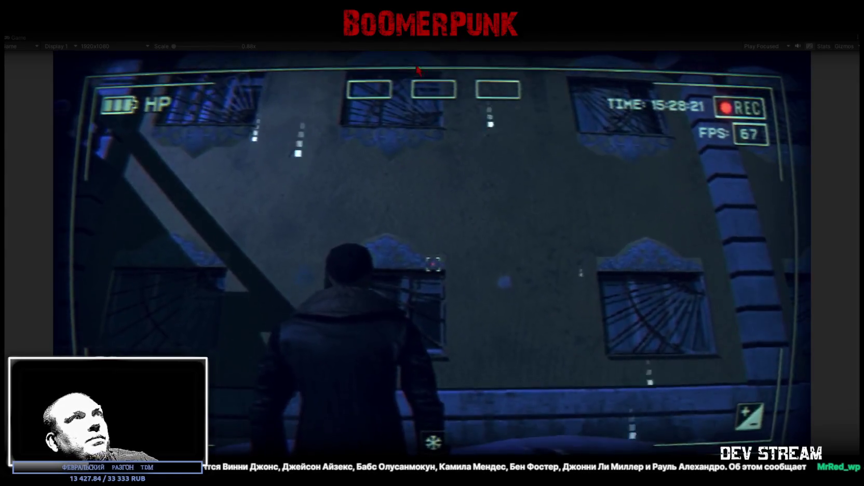
pyautogui.press('Escape')
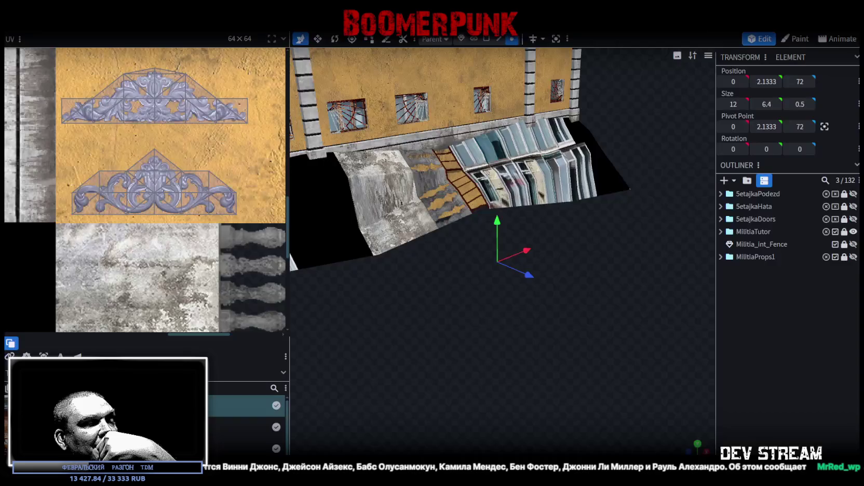
# Step: Expand MilitiaProps1, unhide the lepnina ornaments, and view lepnina1 from the front
pyautogui.click(721, 258)
pyautogui.scroll(-5, 767, 297)
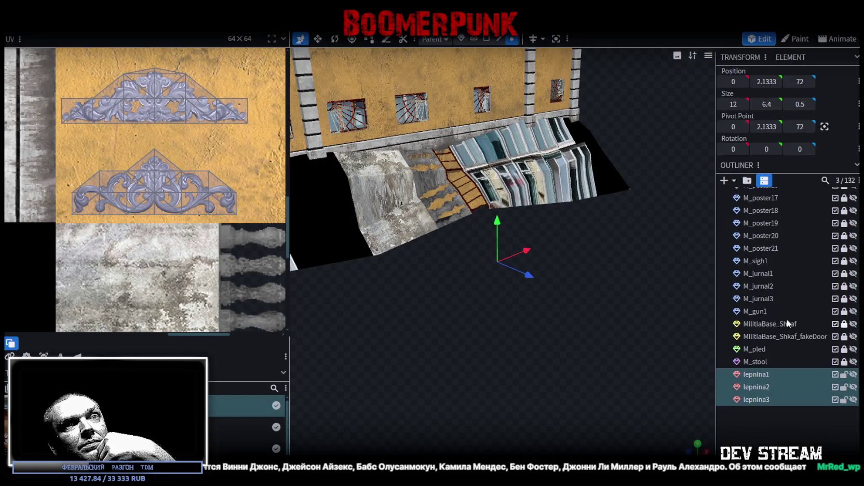
pyautogui.click(853, 372)
pyautogui.click(756, 372)
pyautogui.press('KP_3')
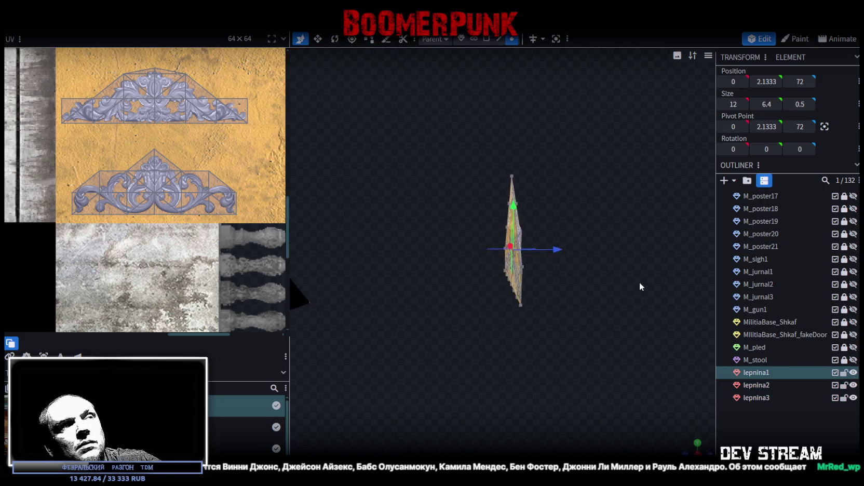
pyautogui.press('KP_1')
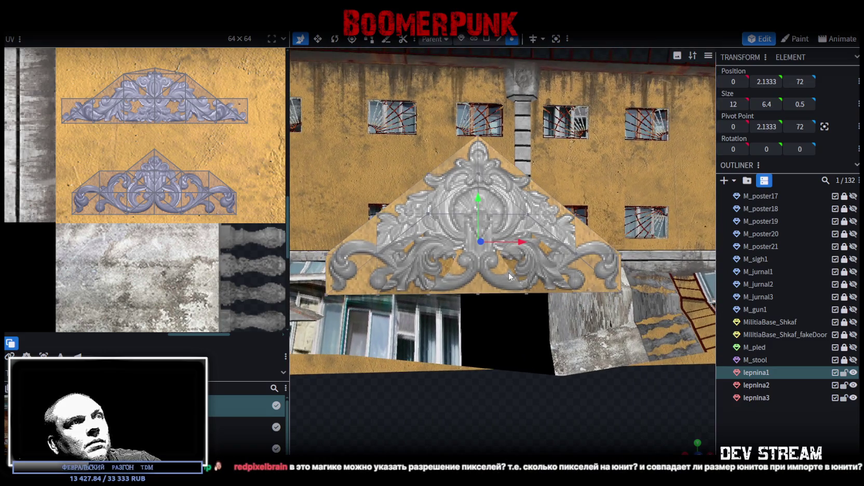
pyautogui.moveTo(506, 279)
pyautogui.mouseDown()
pyautogui.moveTo(545, 296)
pyautogui.moveTo(671, 302)
pyautogui.mouseUp()
# Step: Hide lepnina2 and lepnina3, reselect only lepnina1, and duplicate it with Ctrl+D
pyautogui.click(853, 385)
pyautogui.click(854, 398)
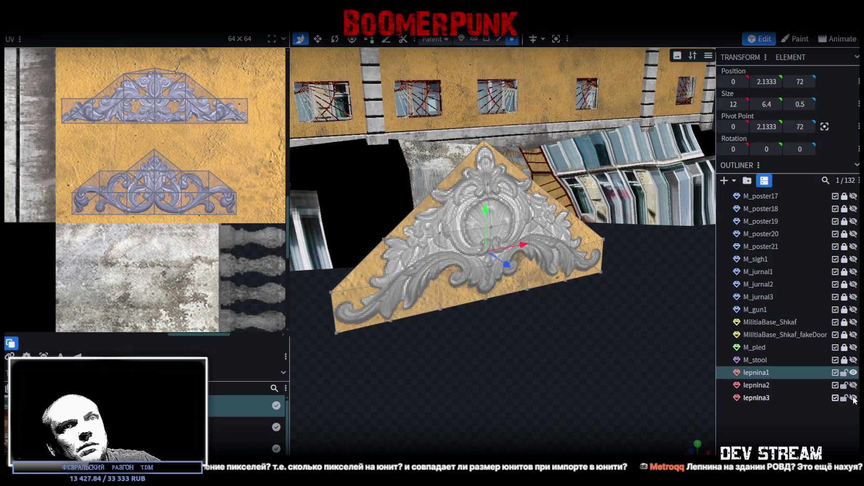
pyautogui.moveTo(499, 310)
pyautogui.mouseDown()
pyautogui.moveTo(497, 342)
pyautogui.moveTo(507, 334)
pyautogui.moveTo(486, 329)
pyautogui.moveTo(511, 332)
pyautogui.mouseUp()
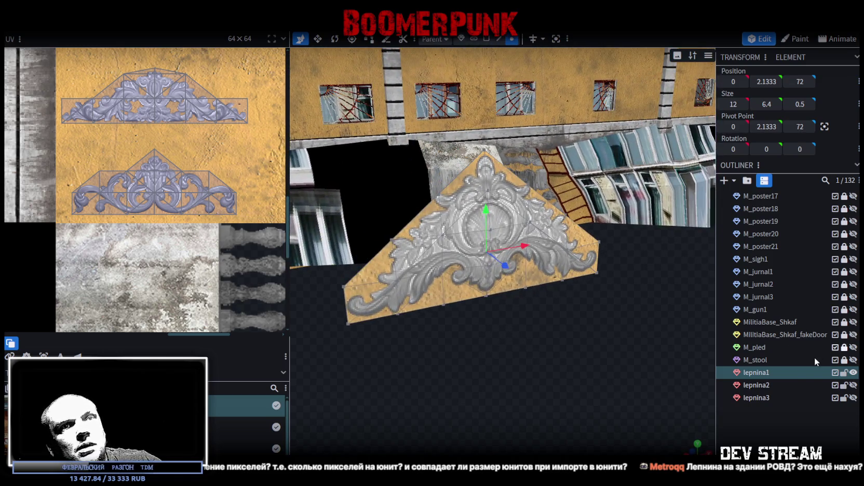
pyautogui.keyDown('shift'); pyautogui.click(761, 395); pyautogui.keyUp('shift')
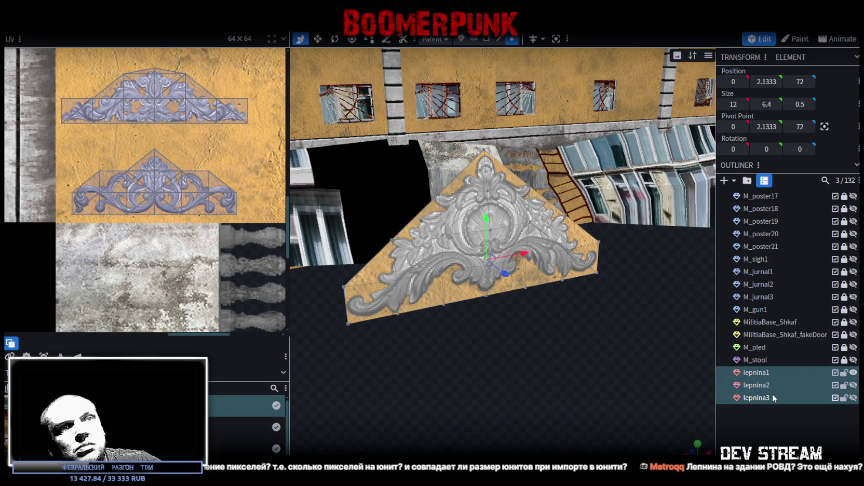
pyautogui.click(768, 379)
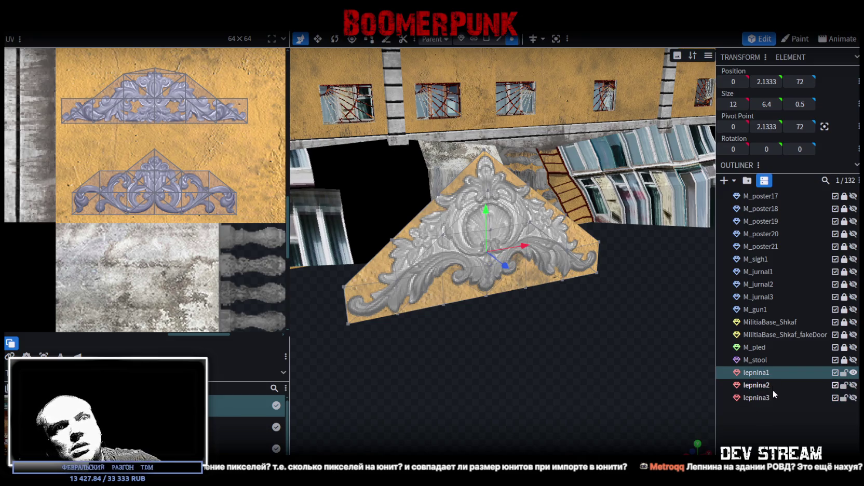
pyautogui.hotkey('ctrl', 'd')
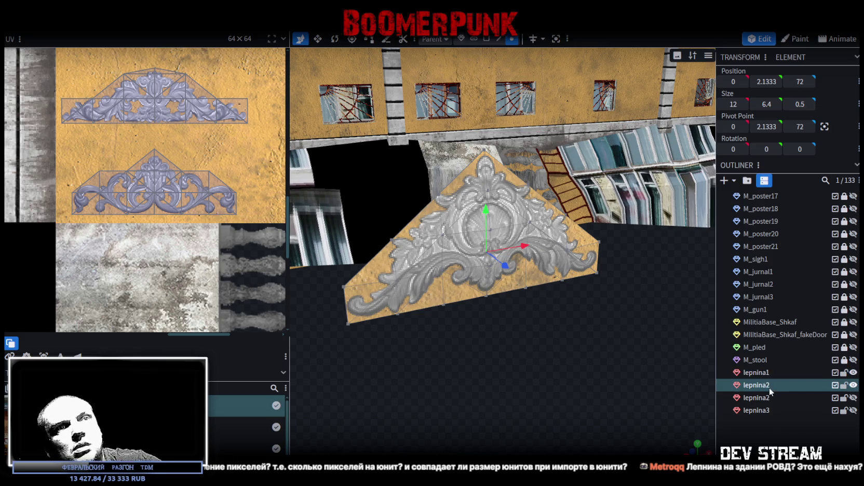
# Step: Duplicate lepnina2 and lepnina3 too, naming the three copies lepnina4, lepnina5 and lepnina6
pyautogui.doubleClick(768, 385)
pyautogui.press('BackSpace')
pyautogui.write('4')
pyautogui.click(767, 397)
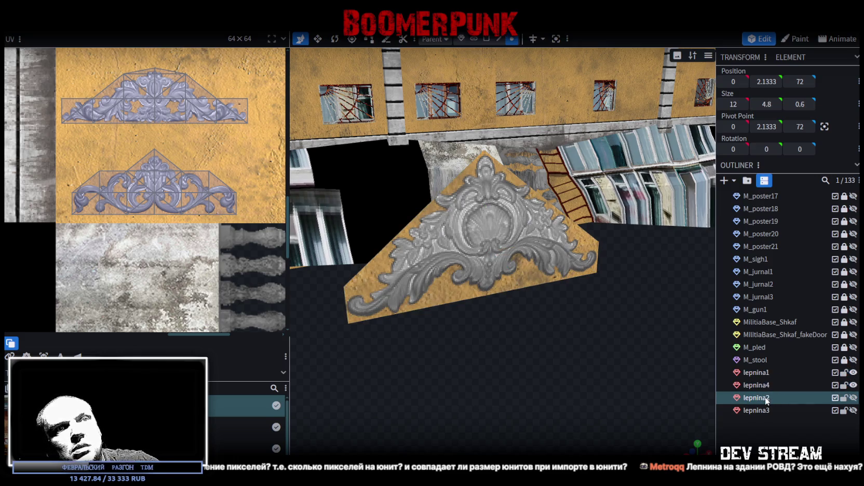
pyautogui.hotkey('ctrl', 'd')
pyautogui.doubleClick(767, 409)
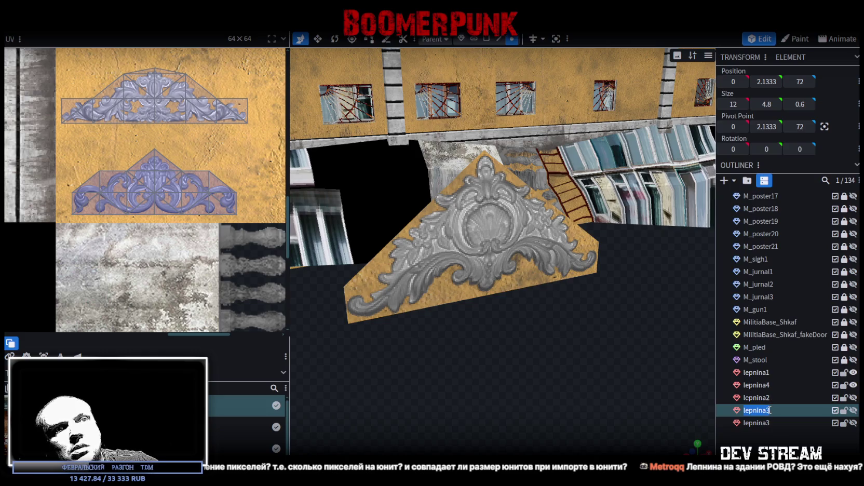
pyautogui.press('BackSpace')
pyautogui.write('5')
pyautogui.click(753, 424)
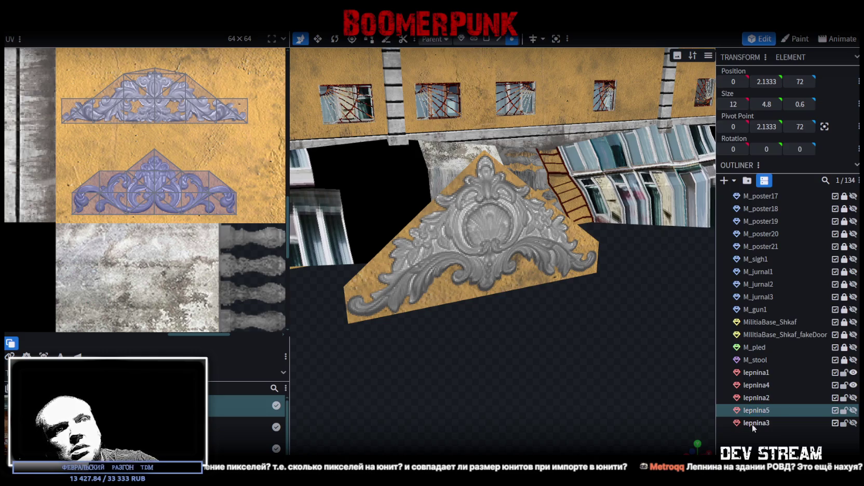
pyautogui.hotkey('ctrl', 'd')
pyautogui.doubleClick(767, 437)
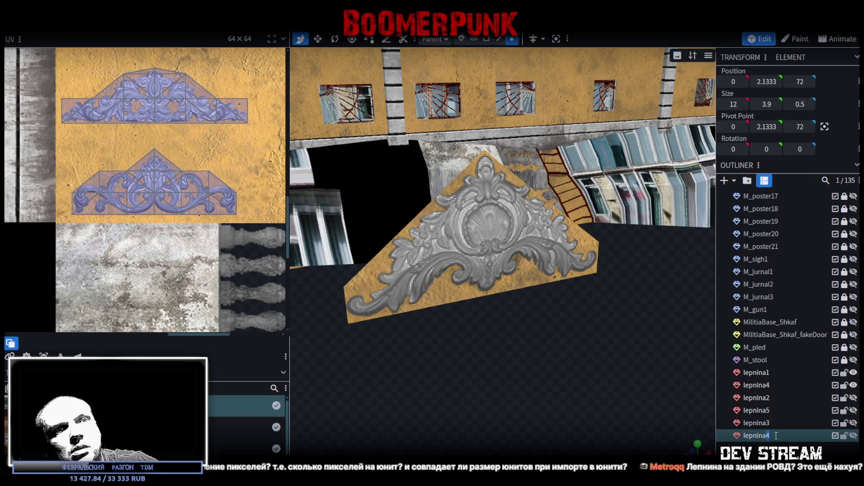
pyautogui.write('6')
pyautogui.press('Return')
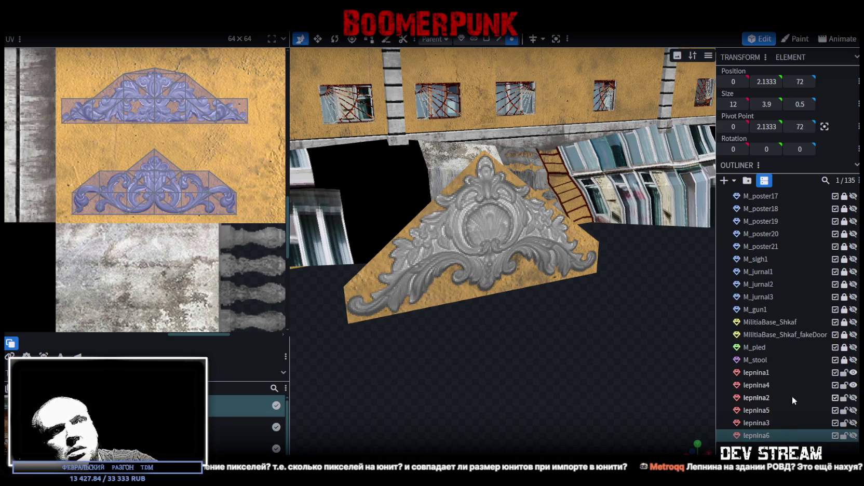
# Step: Move lepnina4 and lepnina5 below lepnina3, lock lepnina1–3, and select lepnina4–6
pyautogui.click(767, 374)
pyautogui.click(771, 385)
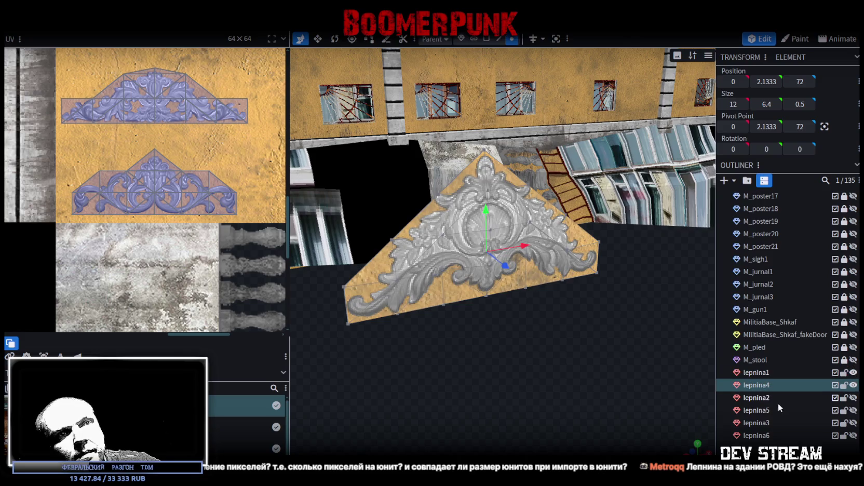
pyautogui.keyDown('ctrl'); pyautogui.click(759, 411); pyautogui.keyUp('ctrl')
pyautogui.moveTo(757, 414)
pyautogui.mouseDown()
pyautogui.moveTo(756, 432)
pyautogui.moveTo(764, 433)
pyautogui.mouseUp()
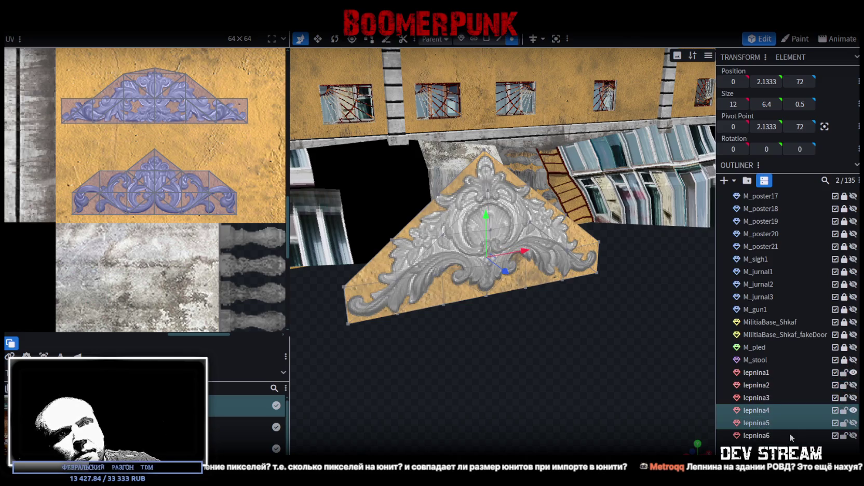
pyautogui.click(762, 412)
pyautogui.click(844, 372)
pyautogui.click(844, 385)
pyautogui.click(844, 398)
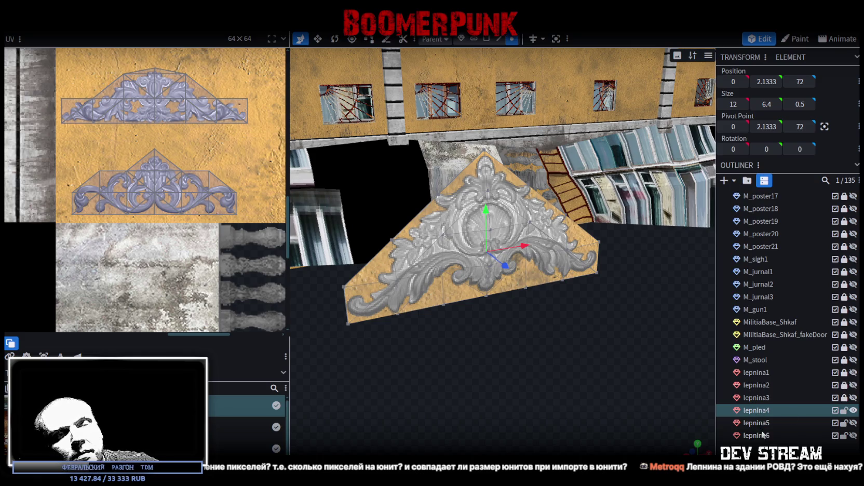
pyautogui.keyDown('ctrl'); pyautogui.click(759, 424); pyautogui.keyUp('ctrl')
pyautogui.keyDown('ctrl'); pyautogui.click(763, 436); pyautogui.keyUp('ctrl')
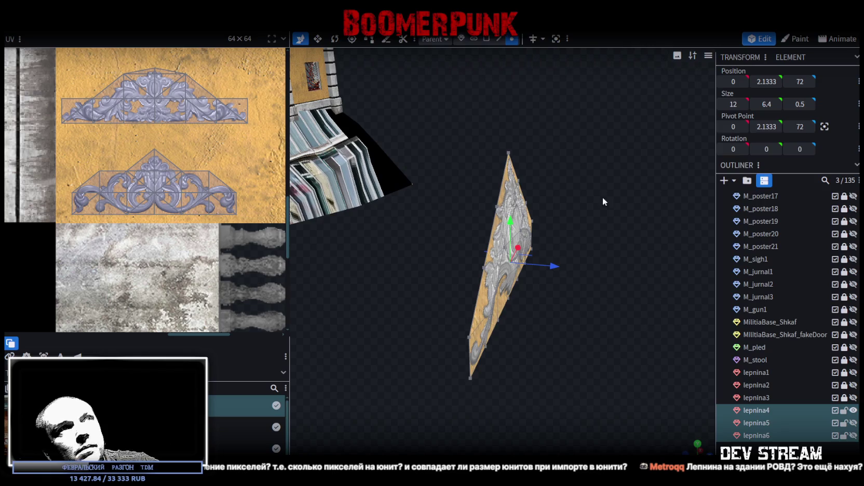
# Step: Set Position Z of the selected lepnina4–6 copies to 0, then clear the selection
pyautogui.click(801, 78)
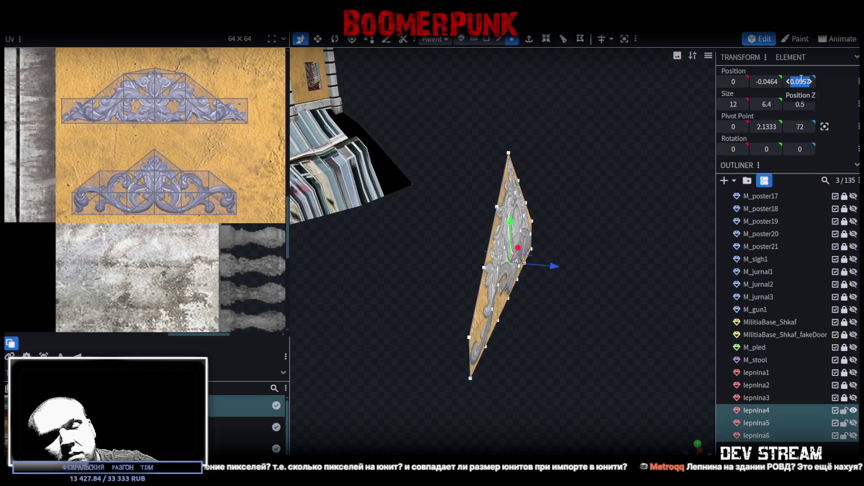
pyautogui.write('0')
pyautogui.press('Return')
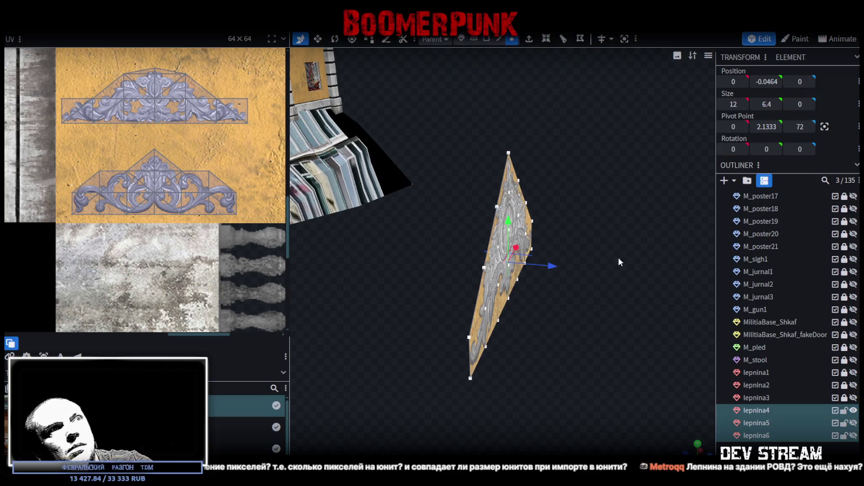
pyautogui.moveTo(618, 257); pyautogui.dragTo(574, 272)
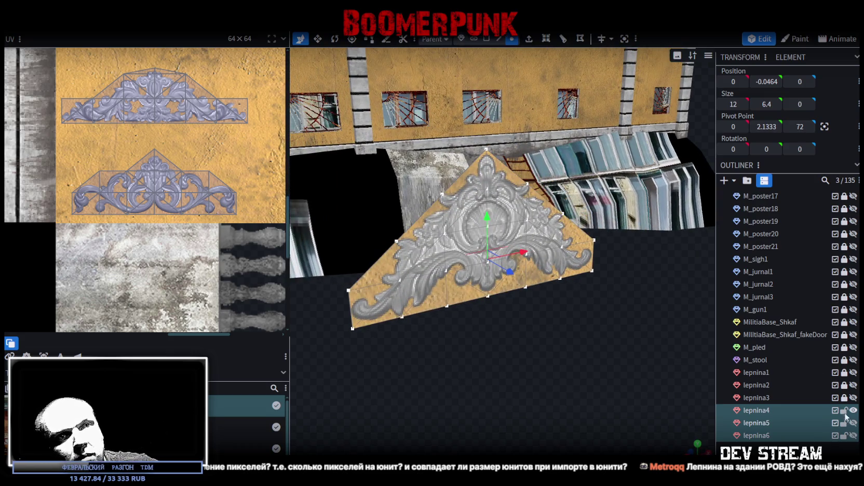
pyautogui.press('Escape')
# Step: Focus on lepnina4, orbit to a close front view, and select its left-edge part
pyautogui.click(844, 411)
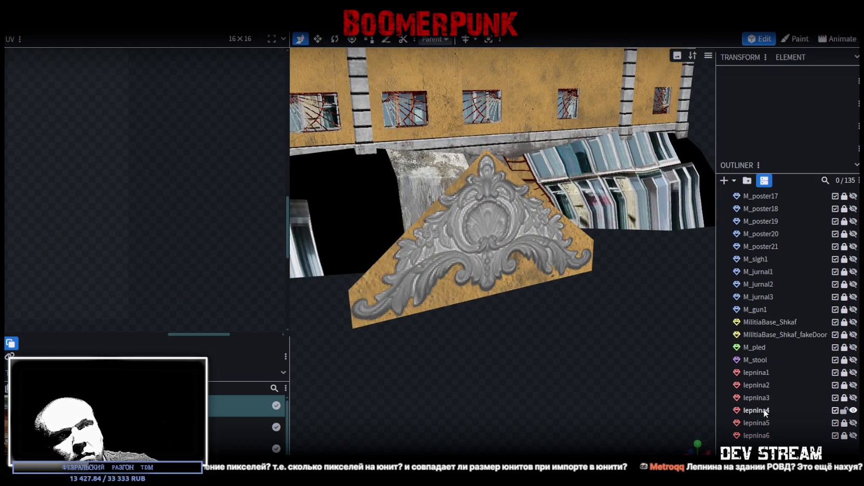
pyautogui.doubleClick(758, 411)
pyautogui.moveTo(530, 347)
pyautogui.mouseDown()
pyautogui.moveTo(538, 367)
pyautogui.moveTo(543, 343)
pyautogui.mouseUp()
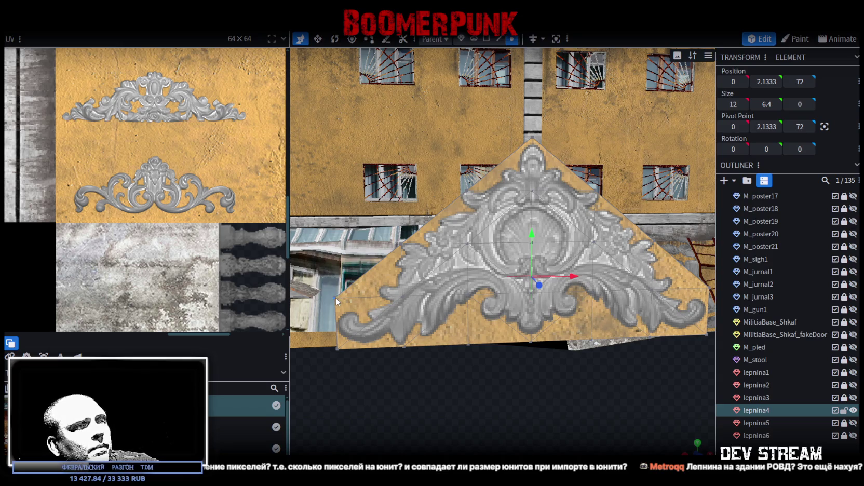
pyautogui.moveTo(354, 347)
pyautogui.mouseDown()
pyautogui.moveTo(430, 362)
pyautogui.moveTo(466, 343)
pyautogui.moveTo(485, 352)
pyautogui.moveTo(514, 312)
pyautogui.mouseUp()
pyautogui.moveTo(502, 370)
pyautogui.mouseDown()
pyautogui.moveTo(559, 375)
pyautogui.moveTo(438, 367)
pyautogui.moveTo(462, 374)
pyautogui.mouseUp()
pyautogui.click(424, 297)
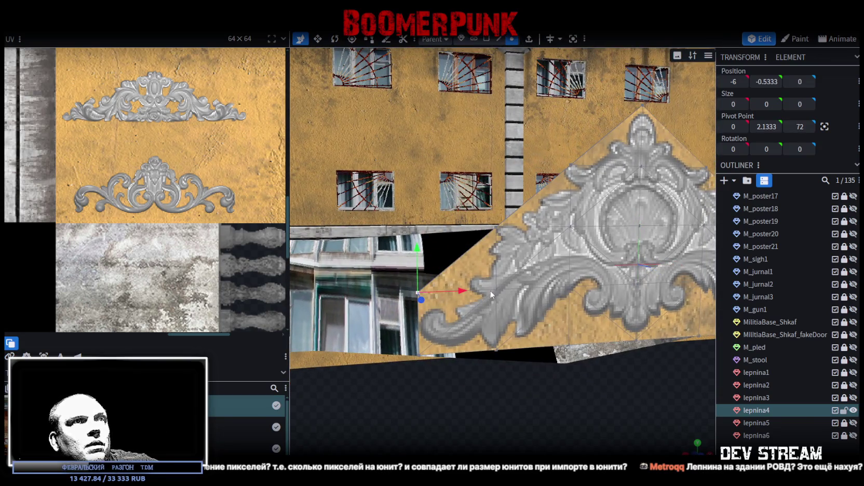
# Step: Select a group of ornament vertices and merge them into one point
pyautogui.moveTo(516, 307)
pyautogui.mouseDown()
pyautogui.moveTo(542, 320)
pyautogui.moveTo(525, 313)
pyautogui.moveTo(510, 332)
pyautogui.moveTo(526, 317)
pyautogui.mouseUp()
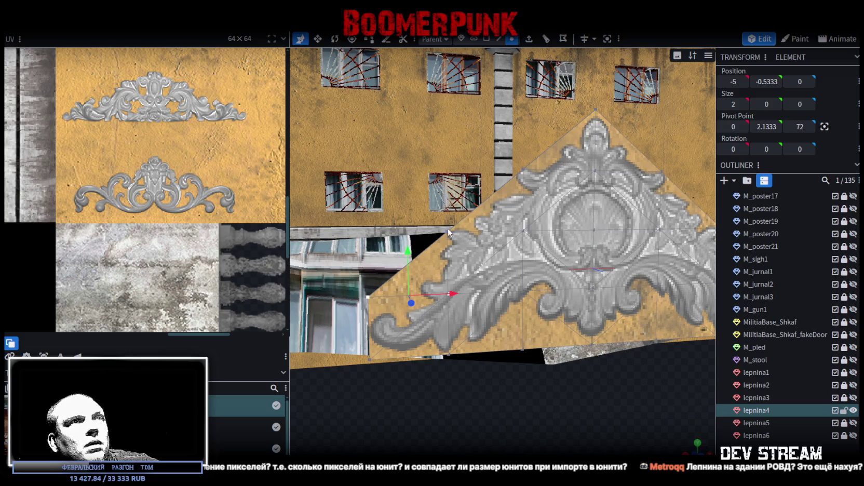
pyautogui.click(526, 192)
pyautogui.click(531, 238)
pyautogui.click(524, 234)
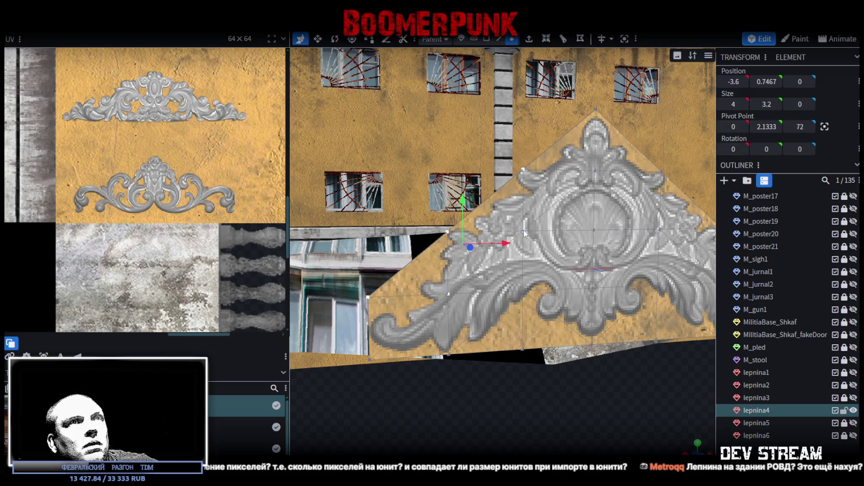
pyautogui.rightClick(522, 289)
pyautogui.moveTo(566, 250)
pyautogui.click(651, 249)
# Step: Merge the apex vertex with the two vertices below it
pyautogui.moveTo(565, 360)
pyautogui.mouseDown()
pyautogui.moveTo(535, 381)
pyautogui.moveTo(539, 172)
pyautogui.mouseUp()
pyautogui.click(538, 153)
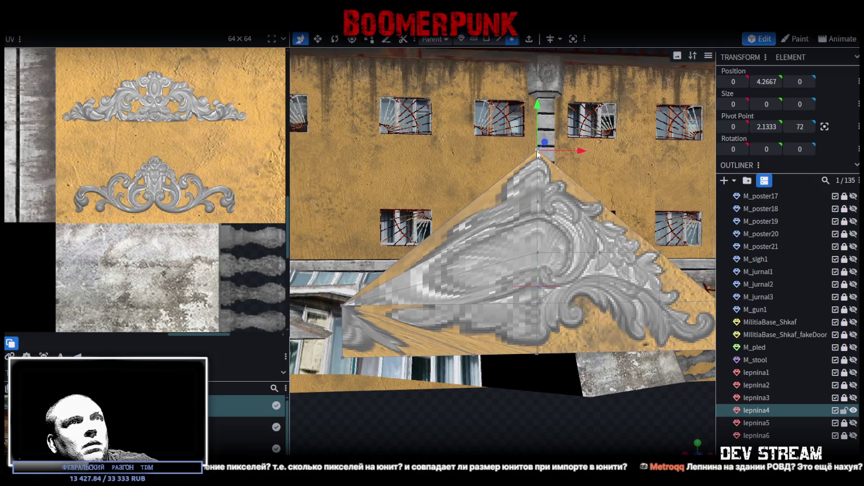
pyautogui.keyDown('shift'); pyautogui.click(538, 254); pyautogui.keyUp('shift')
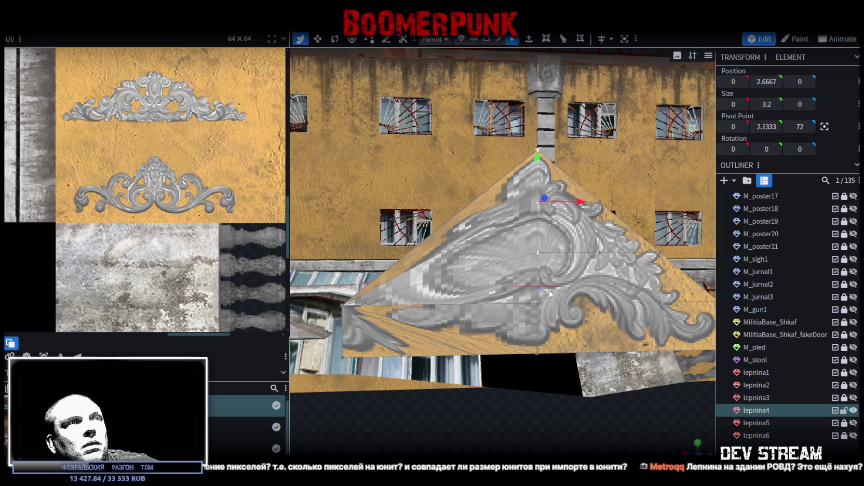
pyautogui.keyDown('shift'); pyautogui.click(539, 301); pyautogui.keyUp('shift')
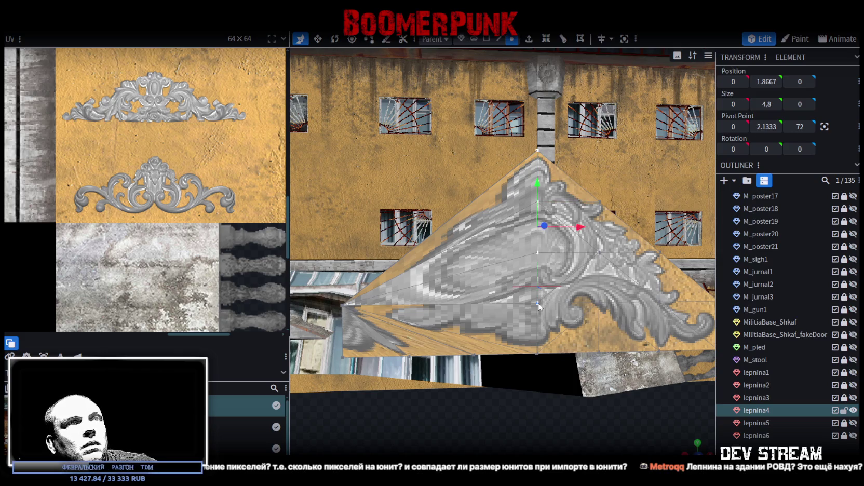
pyautogui.rightClick(539, 301)
pyautogui.moveTo(606, 250)
pyautogui.click(677, 253)
# Step: Merge the lower-right, neighbouring and top vertices together
pyautogui.moveTo(543, 371)
pyautogui.mouseDown()
pyautogui.moveTo(571, 420)
pyautogui.moveTo(549, 404)
pyautogui.moveTo(505, 405)
pyautogui.moveTo(607, 321)
pyautogui.mouseUp()
pyautogui.click(644, 288)
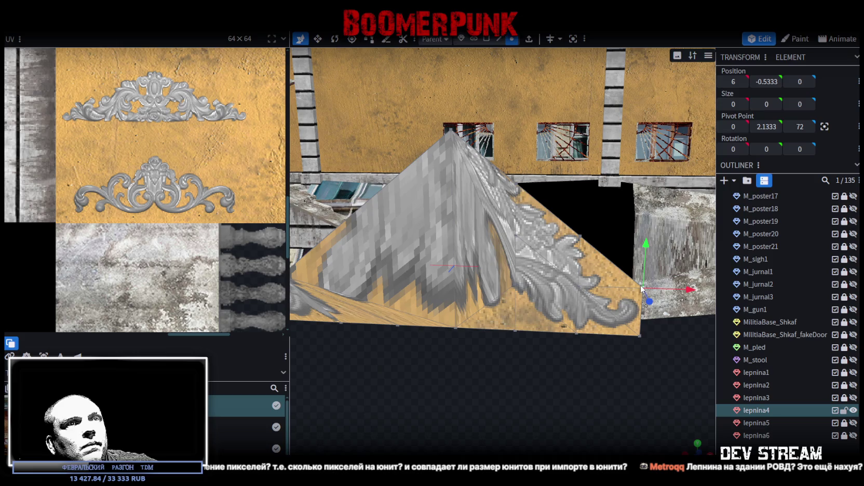
pyautogui.keyDown('shift'); pyautogui.click(517, 284); pyautogui.keyUp('shift')
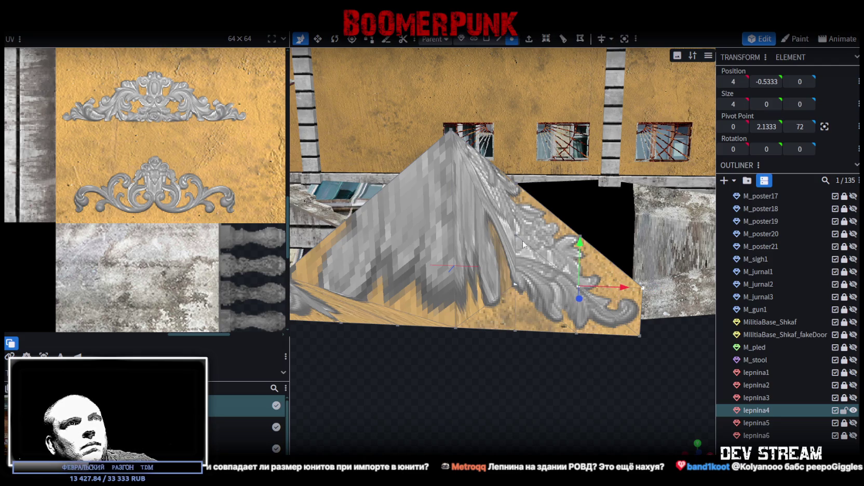
pyautogui.keyDown('shift'); pyautogui.click(518, 183); pyautogui.keyUp('shift')
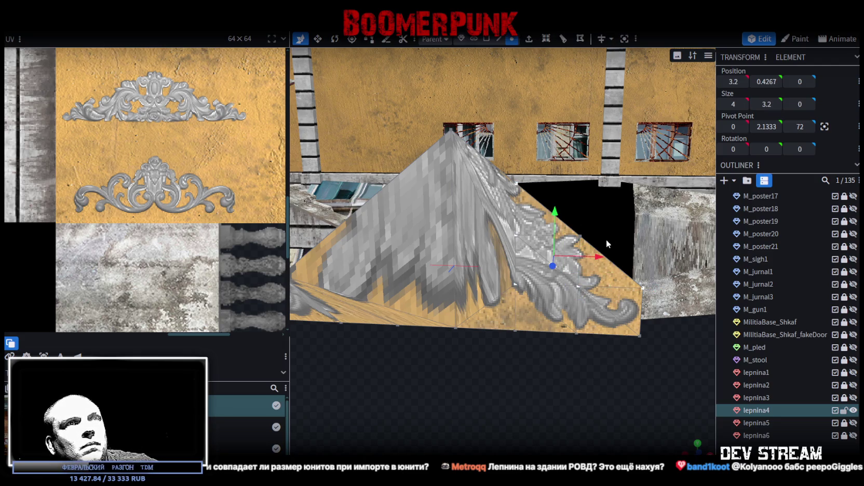
pyautogui.rightClick(580, 237)
pyautogui.moveTo(629, 252)
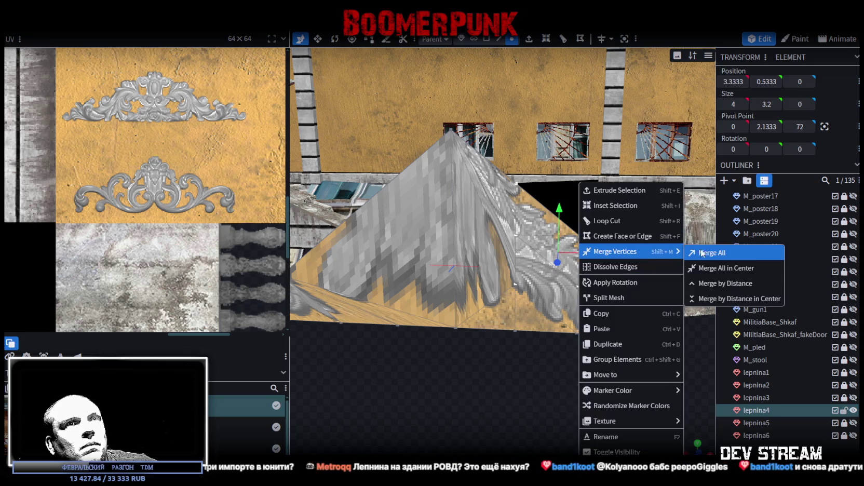
pyautogui.click(708, 253)
# Step: Merge the five vertices along the gable's bottom edge
pyautogui.moveTo(559, 384); pyautogui.dragTo(639, 344)
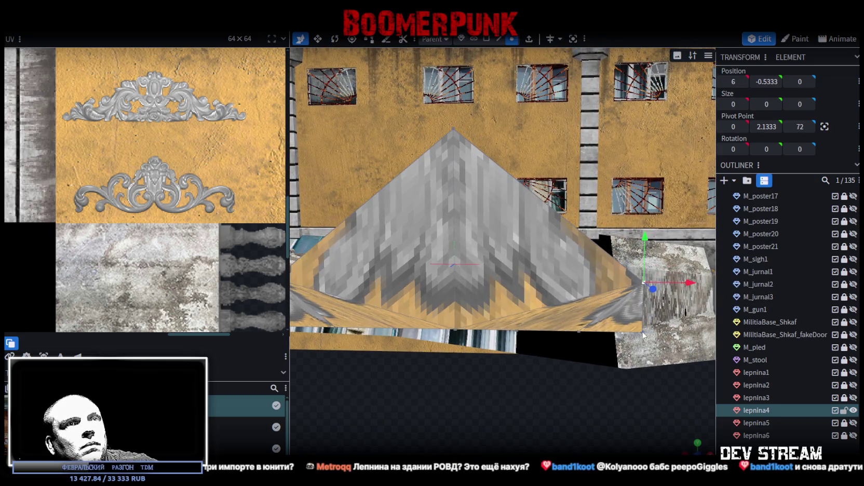
pyautogui.click(454, 331)
pyautogui.keyDown('shift'); pyautogui.click(521, 329); pyautogui.keyUp('shift')
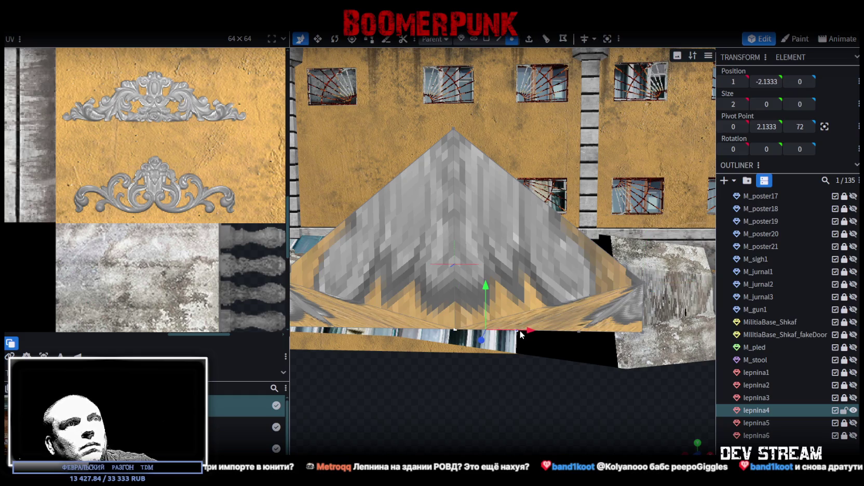
pyautogui.keyDown('shift'); pyautogui.click(579, 331); pyautogui.keyUp('shift')
pyautogui.keyDown('shift'); pyautogui.click(342, 330); pyautogui.keyUp('shift')
pyautogui.keyDown('shift'); pyautogui.click(398, 331); pyautogui.keyUp('shift')
pyautogui.rightClick(397, 328)
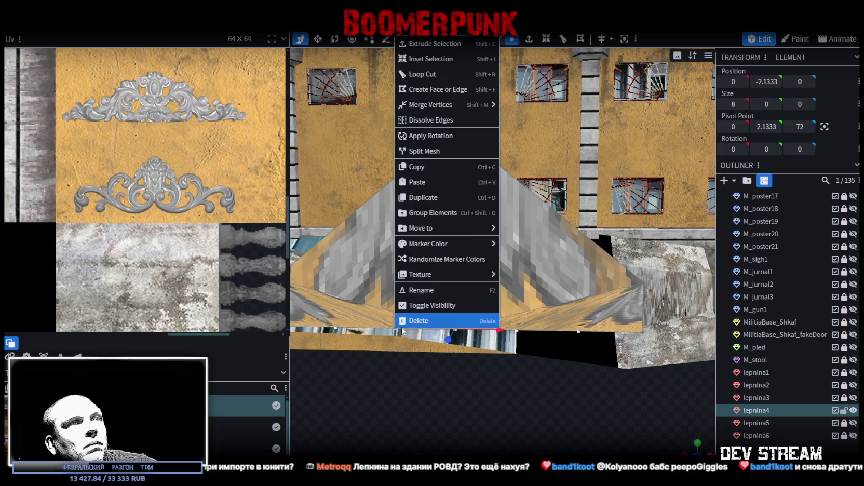
pyautogui.moveTo(452, 105)
pyautogui.click(520, 107)
# Step: In face mode, select both gable faces and frame the view on them
pyautogui.moveTo(478, 351)
pyautogui.mouseDown()
pyautogui.moveTo(479, 424)
pyautogui.moveTo(487, 64)
pyautogui.mouseUp()
pyautogui.click(486, 39)
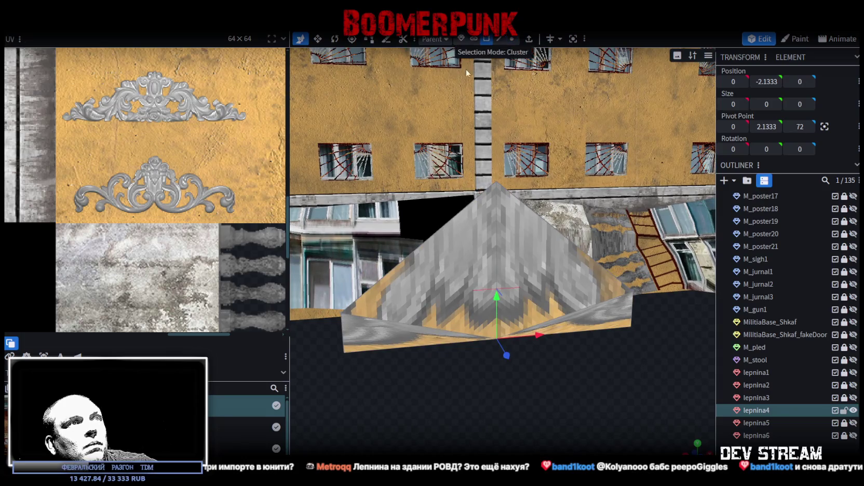
pyautogui.click(401, 336)
pyautogui.keyDown('shift'); pyautogui.click(590, 320); pyautogui.keyUp('shift')
pyautogui.click(590, 319)
pyautogui.moveTo(589, 319); pyautogui.dragTo(490, 402)
pyautogui.press('f')
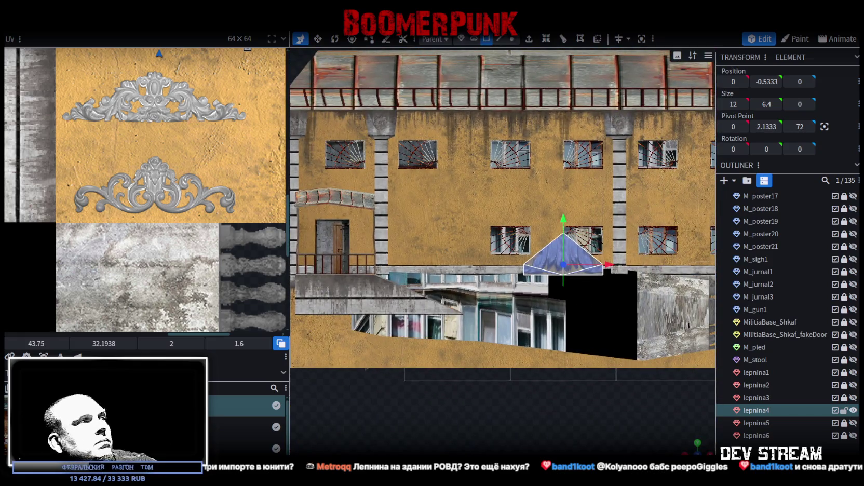
# Step: Drag the gable faces' UV outline up over the crest-shaped ornament in the texture
pyautogui.scroll(-3, 188, 271)
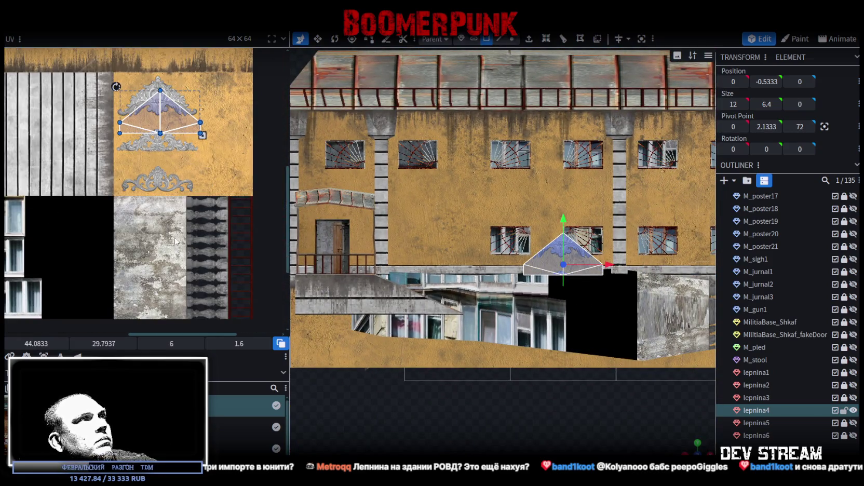
pyautogui.scroll(5, 146, 193)
pyautogui.scroll(-2, 111, 144)
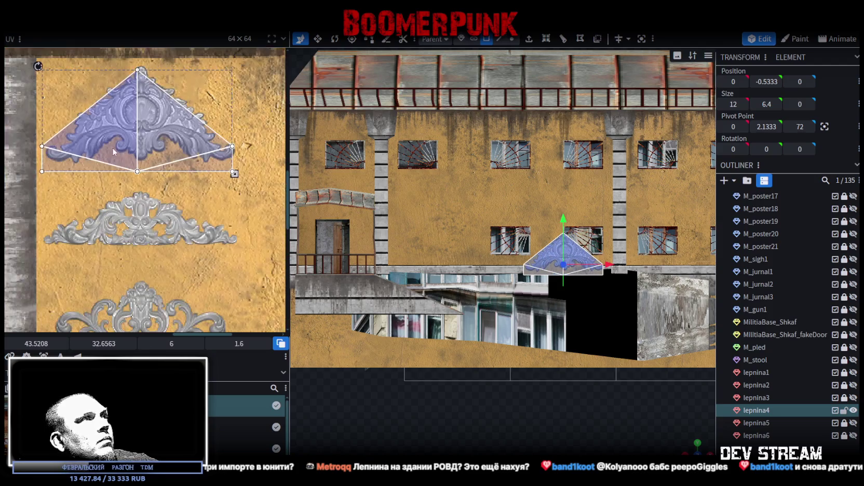
pyautogui.moveTo(112, 141); pyautogui.dragTo(113, 135)
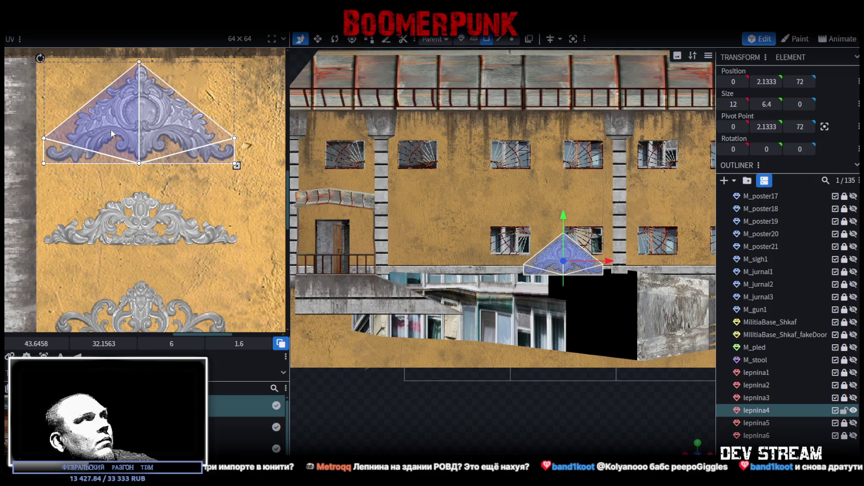
pyautogui.scroll(2, 211, 136)
pyautogui.moveTo(148, 136)
pyautogui.mouseDown()
pyautogui.moveTo(188, 163)
pyautogui.moveTo(167, 158)
pyautogui.mouseUp()
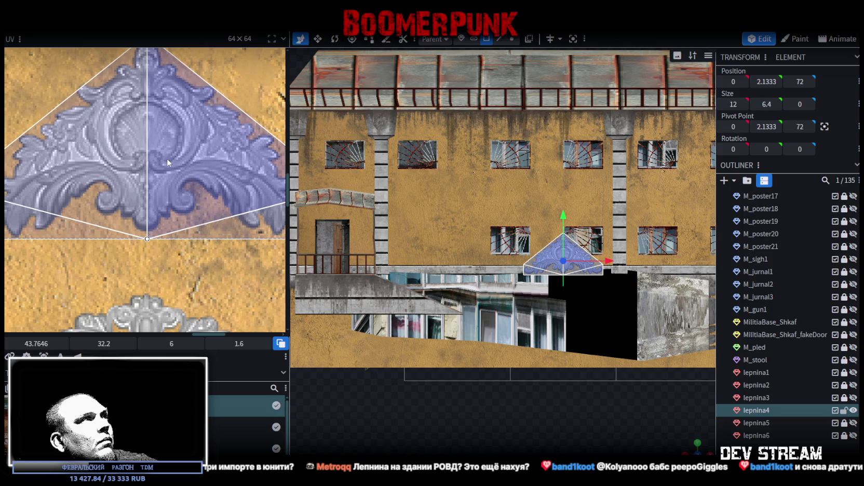
# Step: Fine-tune the UV placement over the ornament, then orbit and focus the viewport on the gable
pyautogui.hscroll(-2, 167, 159)
pyautogui.hscroll(-2, 169, 166)
pyautogui.hscroll(4, 189, 165)
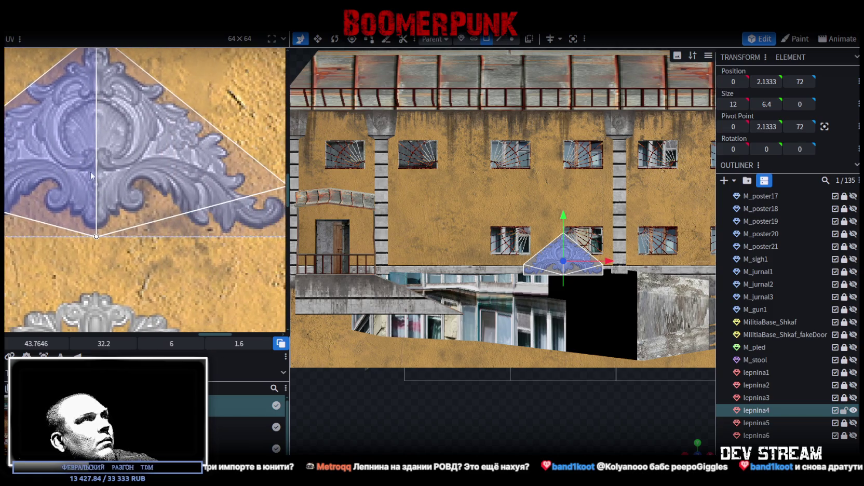
pyautogui.scroll(3, 122, 172)
pyautogui.hscroll(-4, 122, 172)
pyautogui.moveTo(188, 209); pyautogui.dragTo(187, 212)
pyautogui.hotkey('ctrl', 'z')
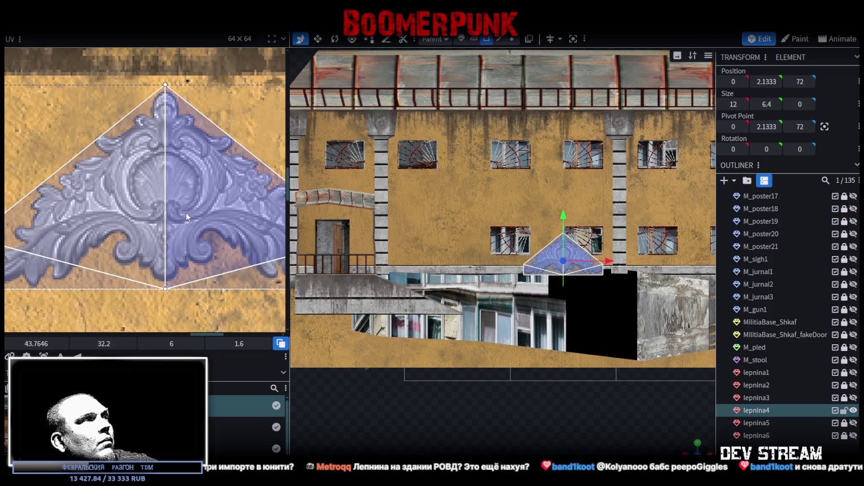
pyautogui.scroll(-2, 187, 210)
pyautogui.moveTo(193, 205); pyautogui.dragTo(161, 175)
pyautogui.scroll(-2, 343, 240)
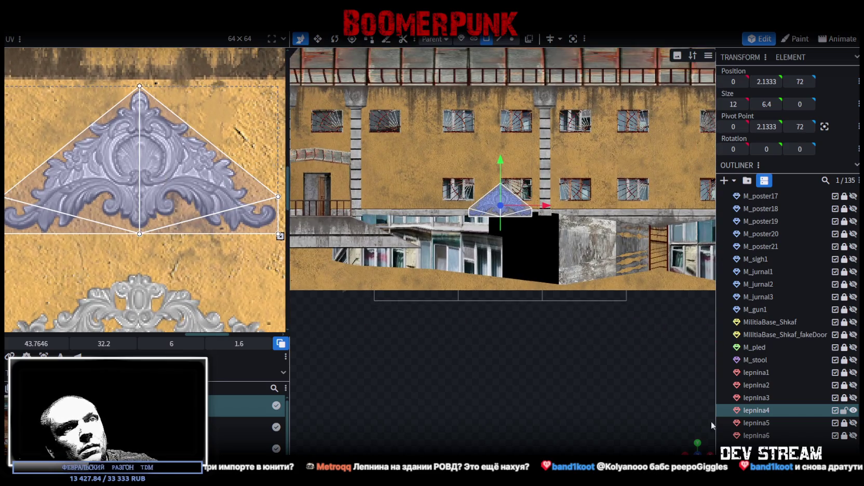
pyautogui.moveTo(467, 286); pyautogui.dragTo(650, 396)
pyautogui.press('f')
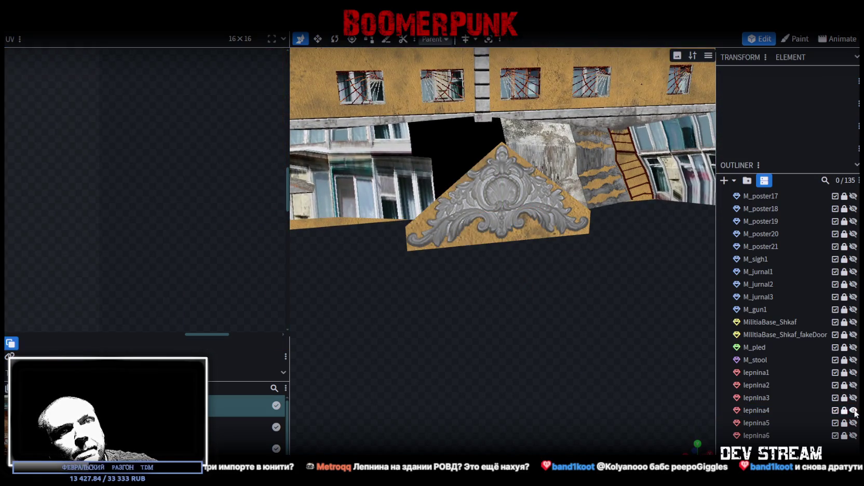
# Step: Hide lepnina4, show and select lepnina5, and focus the view on it
pyautogui.click(854, 410)
pyautogui.click(853, 423)
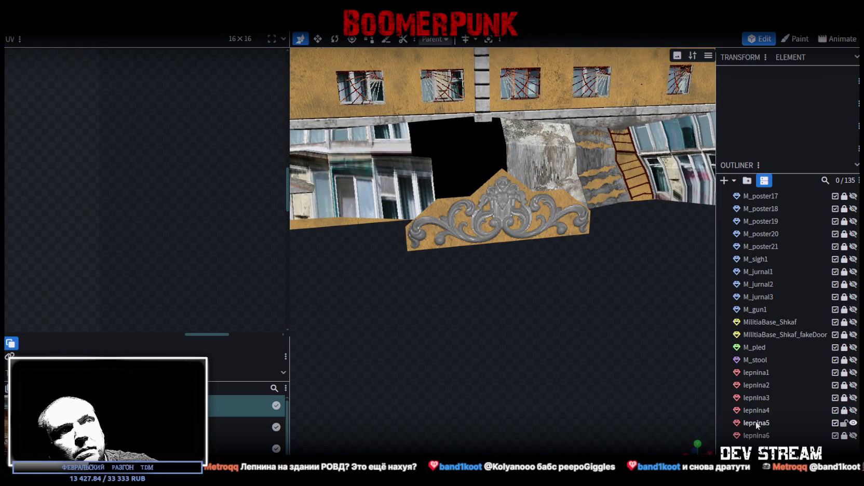
pyautogui.click(756, 422)
pyautogui.press('f')
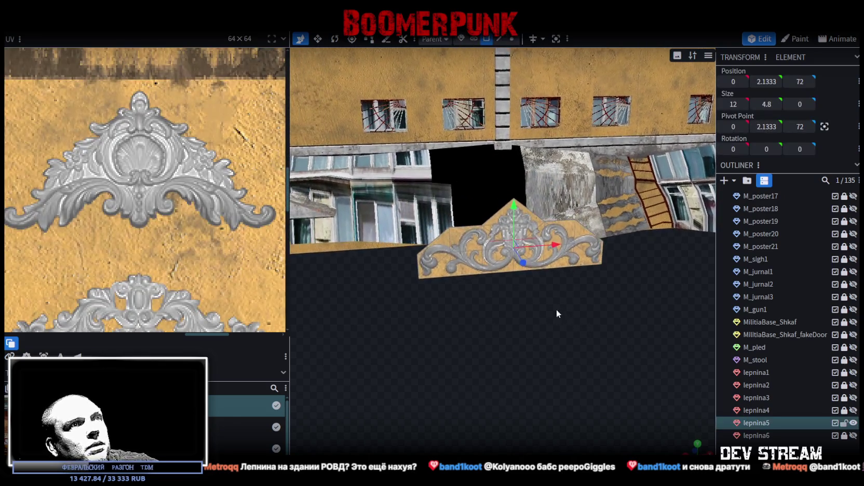
pyautogui.moveTo(515, 296)
pyautogui.mouseDown()
pyautogui.moveTo(499, 317)
pyautogui.moveTo(477, 235)
pyautogui.mouseUp()
# Step: In vertex mode, merge the ornament's left-corner vertex with a second vertex
pyautogui.click(512, 39)
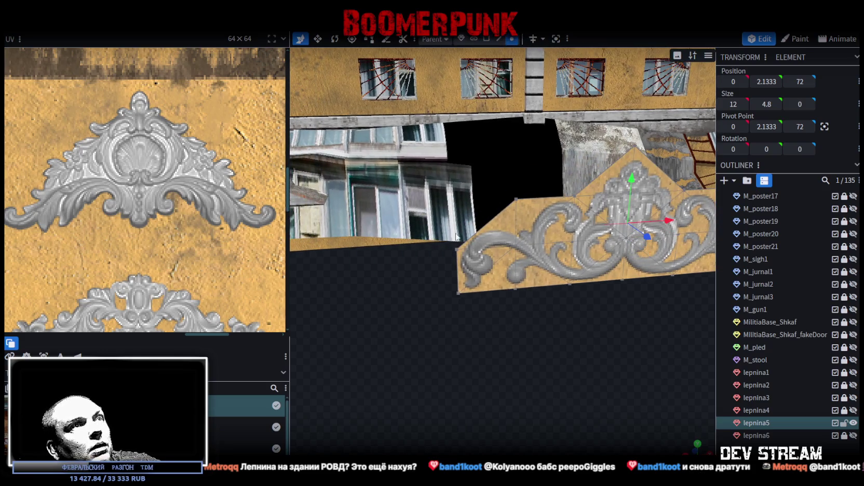
pyautogui.click(457, 251)
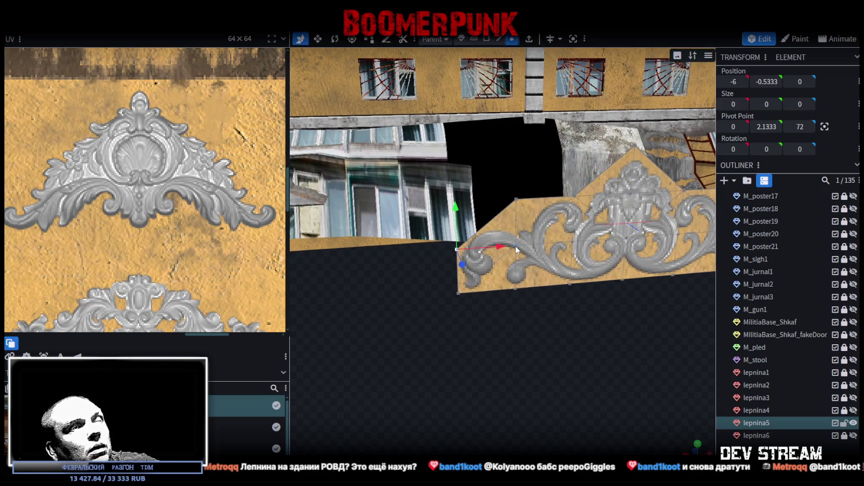
pyautogui.keyDown('shift'); pyautogui.click(515, 249); pyautogui.keyUp('shift')
pyautogui.rightClick(516, 250)
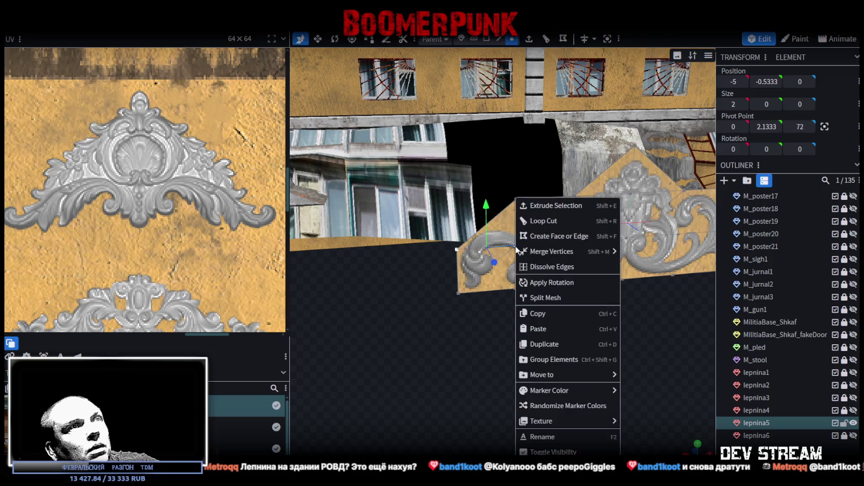
pyautogui.moveTo(599, 251)
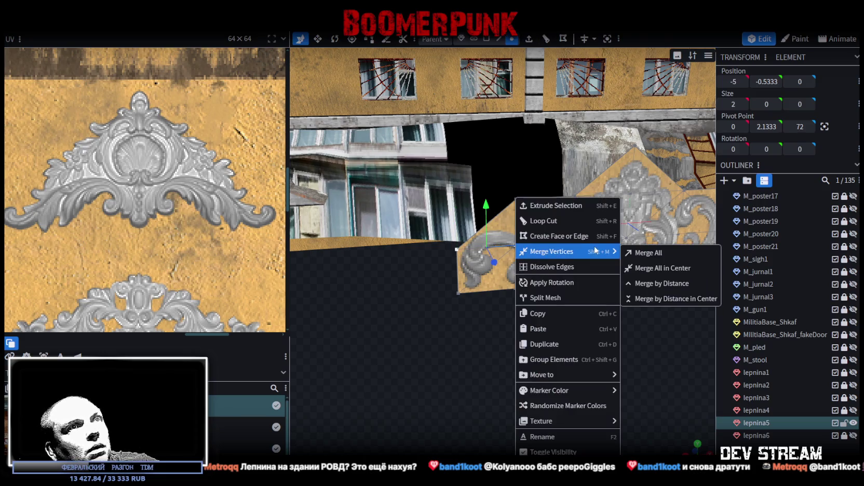
pyautogui.click(658, 256)
# Step: Reorient the view and select the bottom vertices of the lepnina5 mesh
pyautogui.moveTo(581, 305); pyautogui.dragTo(553, 311)
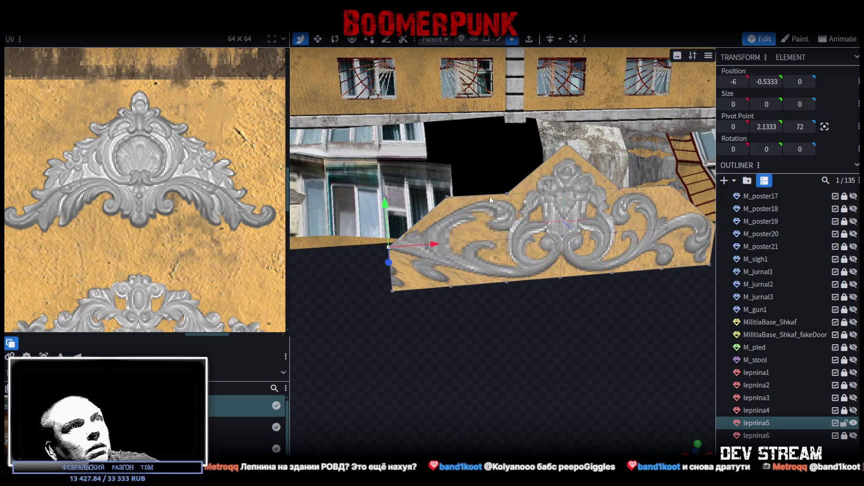
pyautogui.moveTo(506, 211); pyautogui.dragTo(543, 236)
pyautogui.rightClick(542, 236)
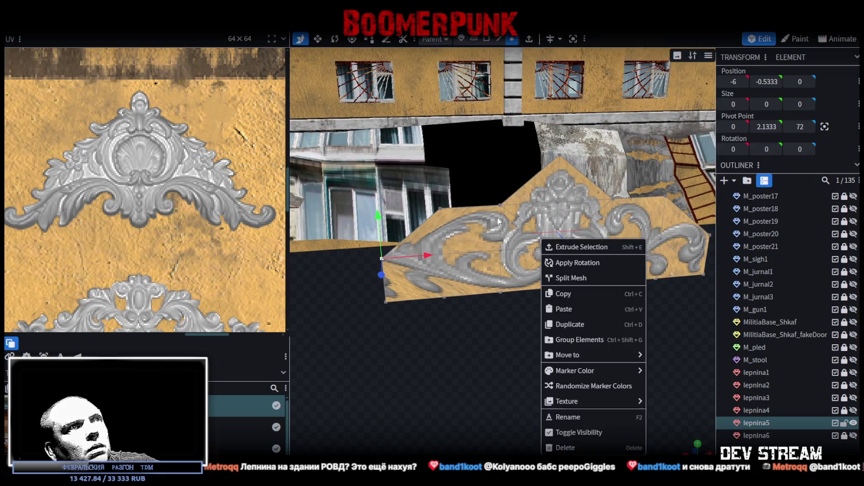
pyautogui.moveTo(499, 221); pyautogui.dragTo(475, 214)
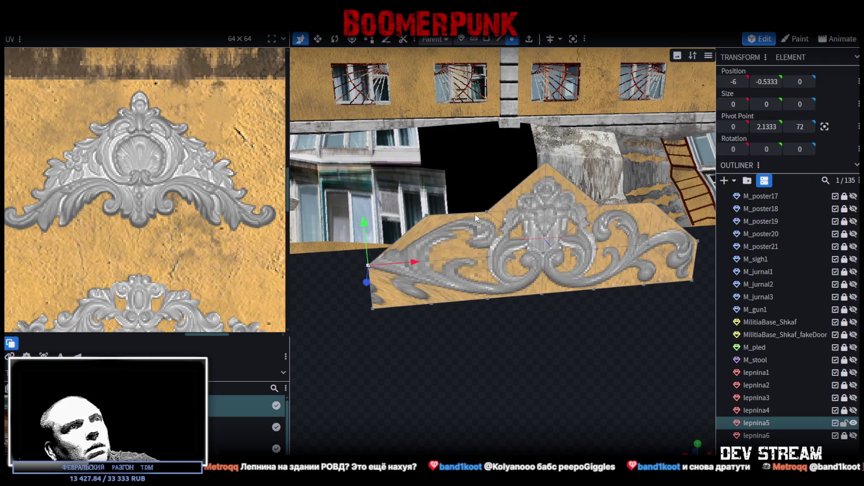
pyautogui.click(375, 308)
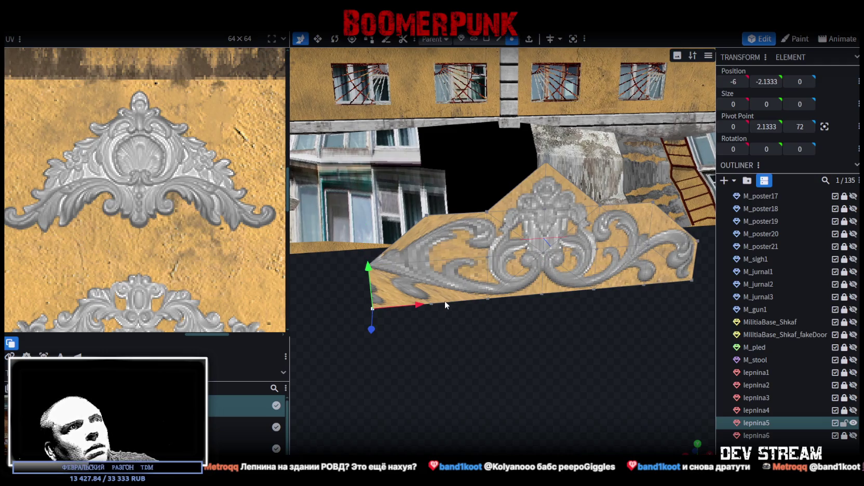
pyautogui.keyDown('shift'); pyautogui.click(431, 305); pyautogui.keyUp('shift')
pyautogui.click(489, 298)
pyautogui.keyDown('shift'); pyautogui.click(542, 294); pyautogui.keyUp('shift')
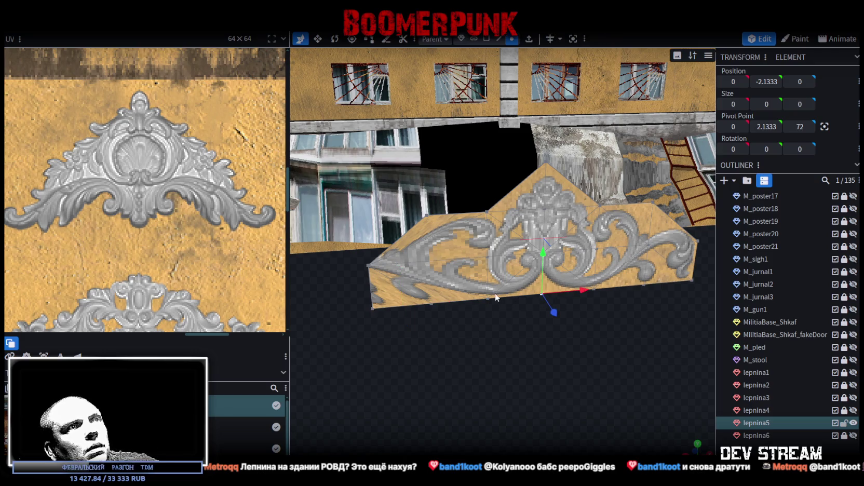
# Step: Add another bottom vertex and a higher vertex, then merge them all into one point
pyautogui.keyDown('shift'); pyautogui.click(435, 304); pyautogui.keyUp('shift')
pyautogui.keyDown('shift'); pyautogui.click(543, 254); pyautogui.keyUp('shift')
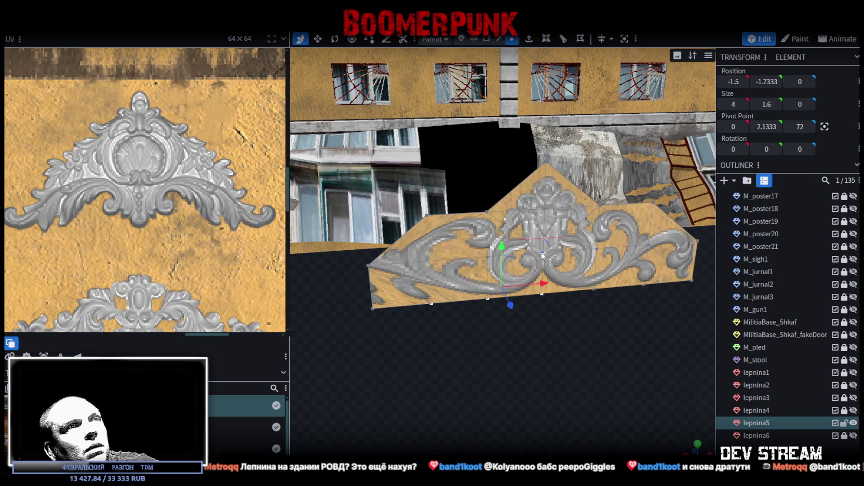
pyautogui.rightClick(490, 260)
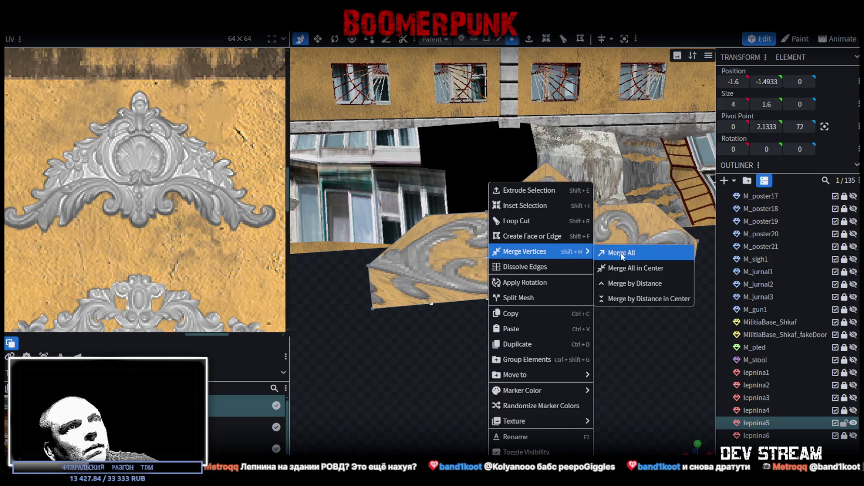
pyautogui.click(602, 253)
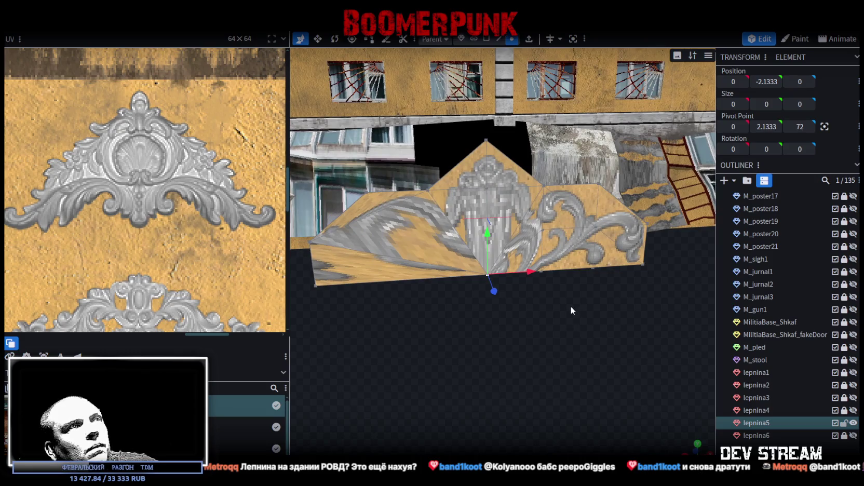
pyautogui.rightClick(571, 306)
pyautogui.moveTo(415, 206); pyautogui.dragTo(417, 215)
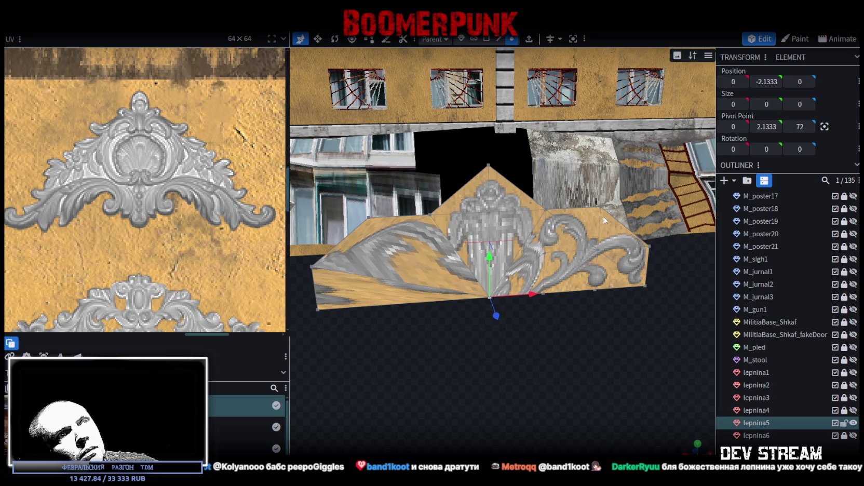
# Step: Select the right edge, the remaining lower central vertices and the bottom faces of the mesh
pyautogui.click(611, 245)
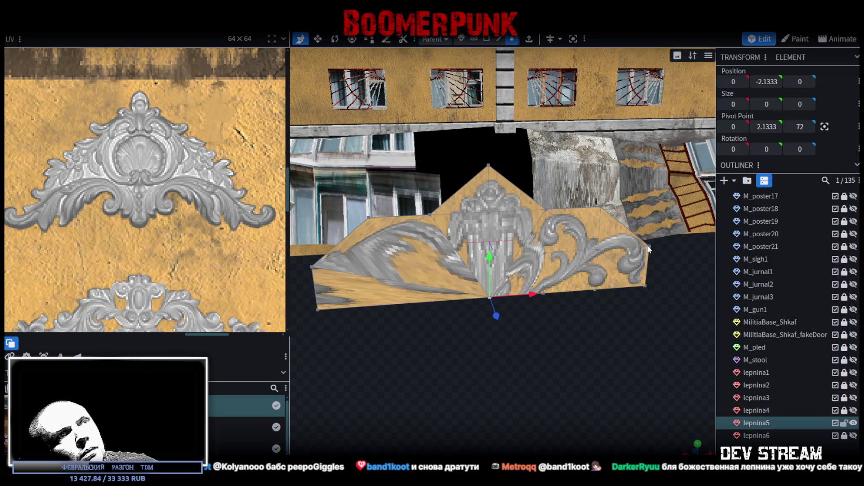
pyautogui.rightClick(597, 248)
pyautogui.moveTo(597, 248)
pyautogui.mouseDown()
pyautogui.moveTo(551, 255)
pyautogui.moveTo(570, 257)
pyautogui.mouseUp()
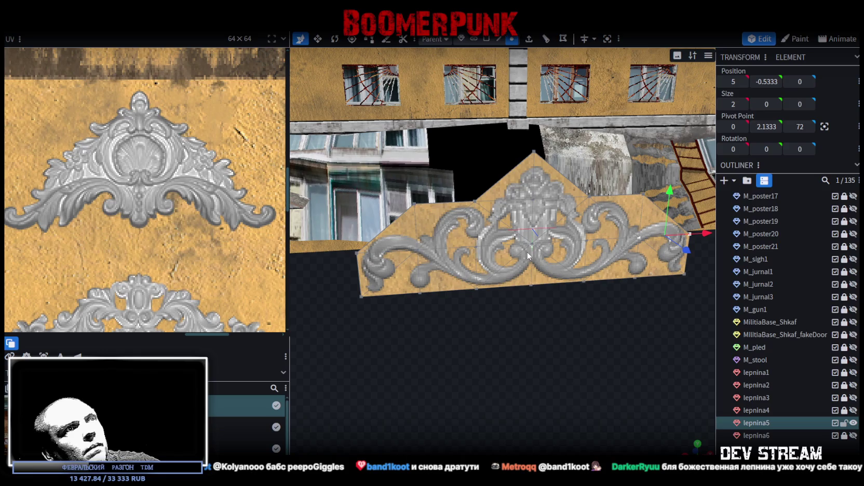
pyautogui.click(531, 285)
pyautogui.click(470, 244)
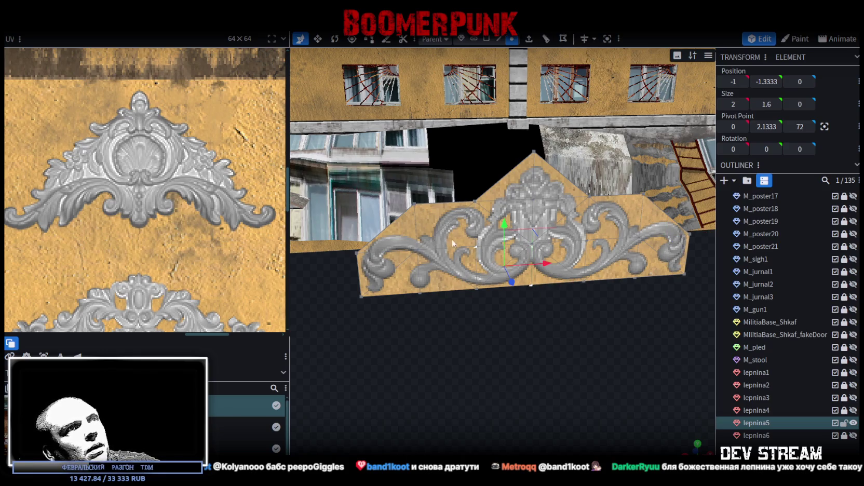
pyautogui.keyDown('shift'); pyautogui.click(479, 291); pyautogui.keyUp('shift')
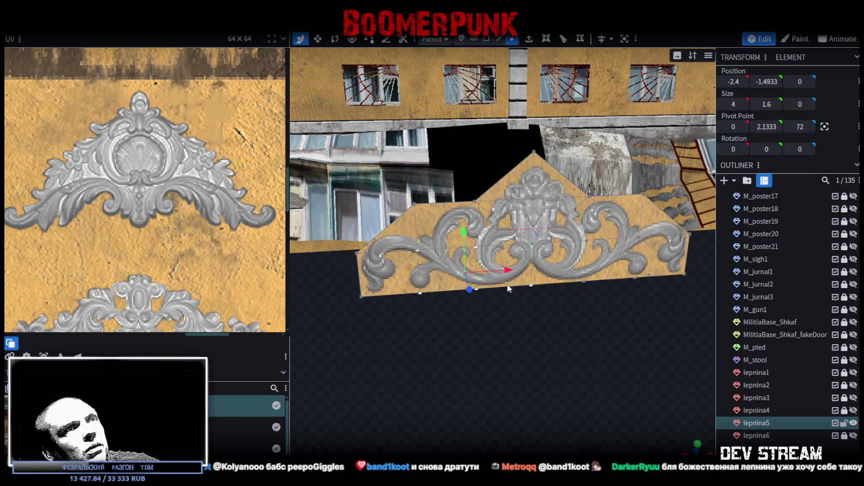
pyautogui.keyDown('shift'); pyautogui.click(590, 239); pyautogui.keyUp('shift')
pyautogui.keyDown('shift'); pyautogui.click(535, 244); pyautogui.keyUp('shift')
pyautogui.keyDown('shift'); pyautogui.click(533, 203); pyautogui.keyUp('shift')
pyautogui.keyDown('shift'); pyautogui.click(639, 239); pyautogui.keyUp('shift')
pyautogui.keyDown('shift'); pyautogui.click(633, 275); pyautogui.keyUp('shift')
pyautogui.keyDown('shift'); pyautogui.click(583, 285); pyautogui.keyUp('shift')
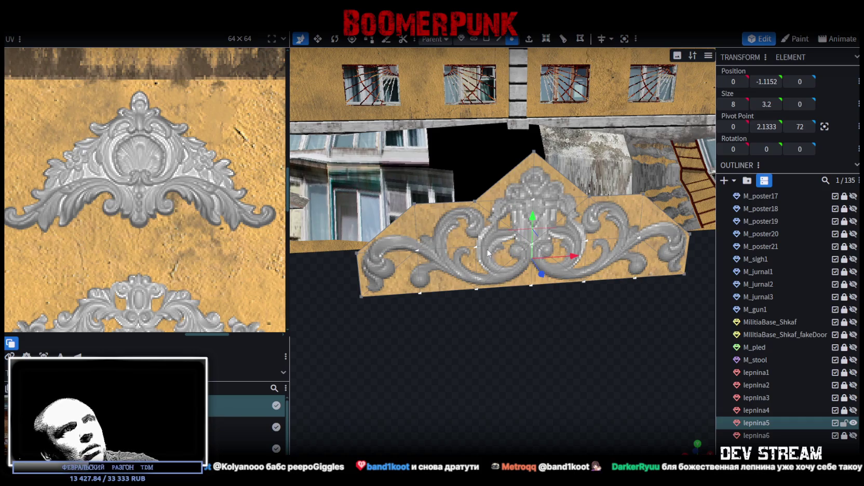
# Step: Merge the selection into the bottom-centre point, then pick the lower-left fan face in Face mode
pyautogui.rightClick(534, 286)
pyautogui.moveTo(613, 252)
pyautogui.click(664, 255)
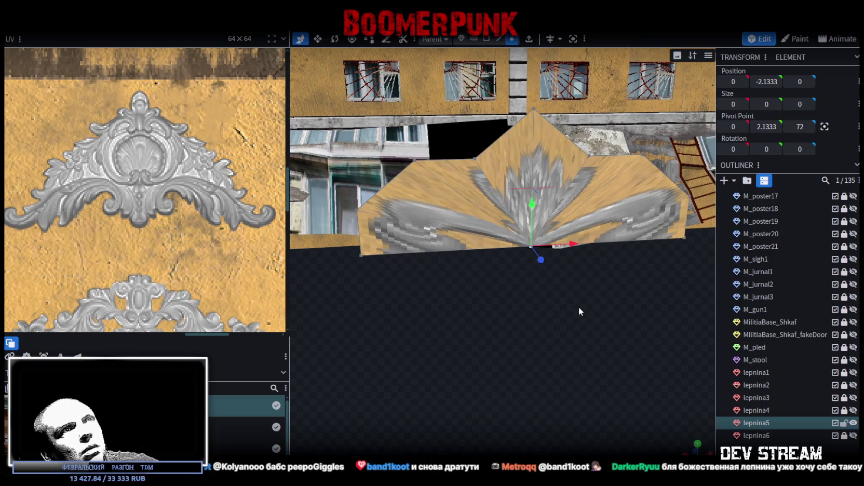
pyautogui.click(488, 39)
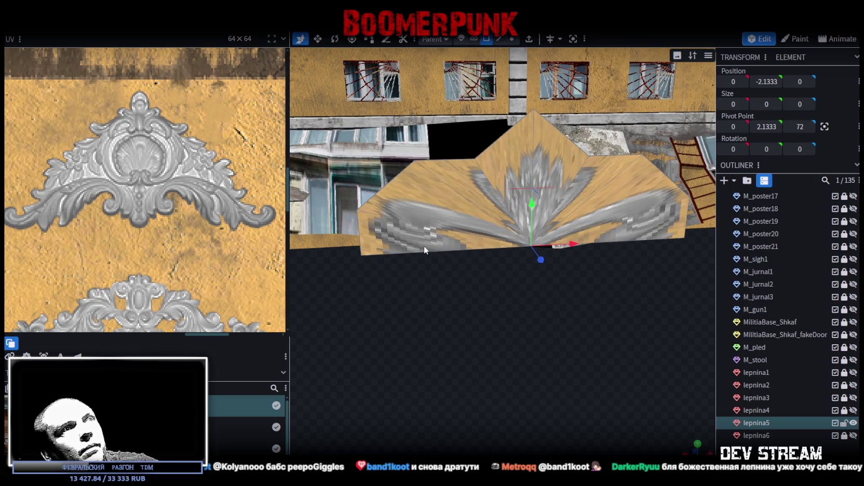
pyautogui.click(424, 245)
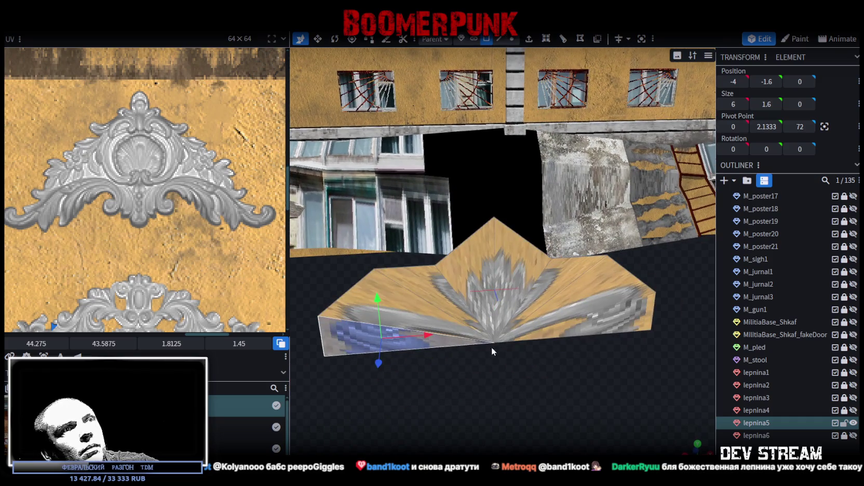
# Step: Select every face of the fan mesh and zoom to frame its fan UVs over the lower ornament
pyautogui.doubleClick(506, 327)
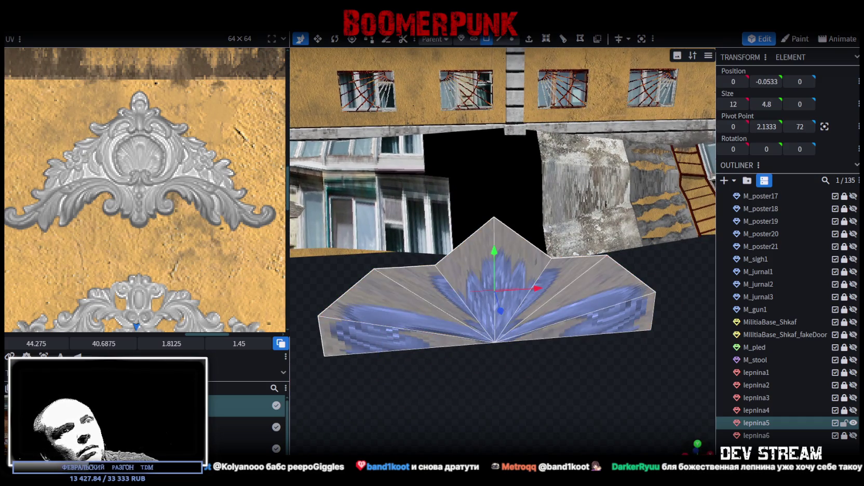
pyautogui.scroll(-5, 523, 316)
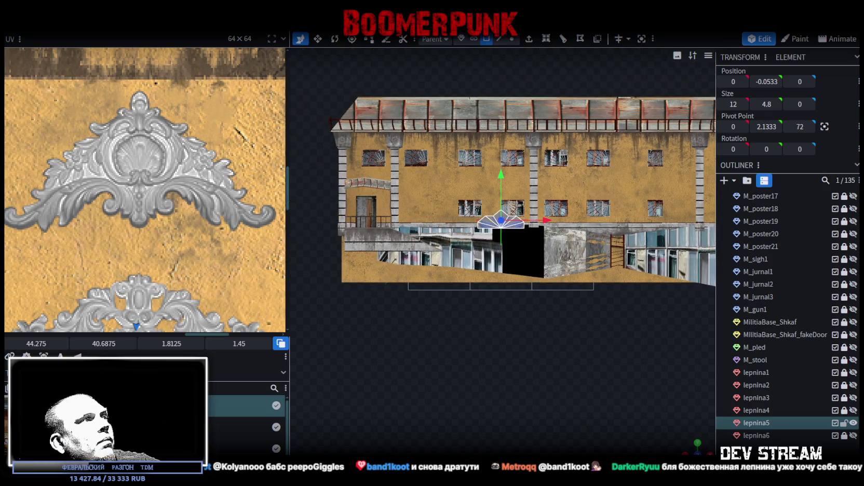
pyautogui.scroll(-5, 113, 240)
pyautogui.scroll(6, 114, 282)
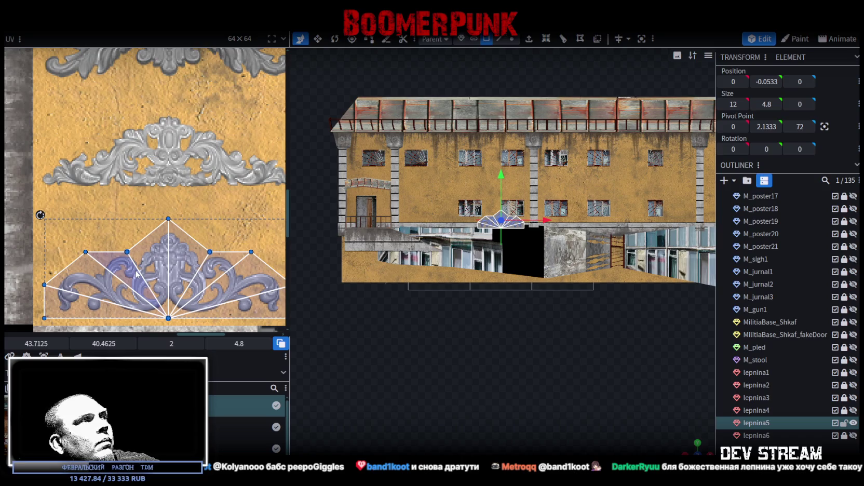
pyautogui.scroll(5, 507, 362)
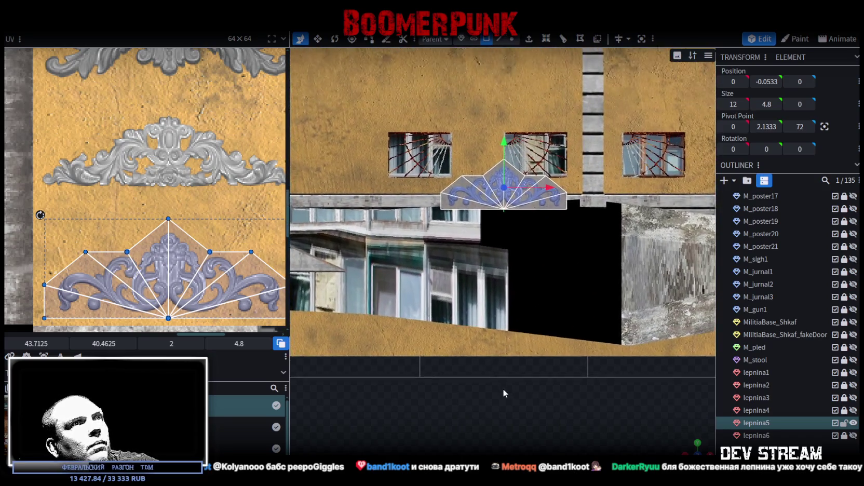
# Step: Hide lepnina6 and keep lepnina5 visible, checking the ornament behind it
pyautogui.moveTo(502, 393); pyautogui.dragTo(501, 421)
pyautogui.click(853, 423)
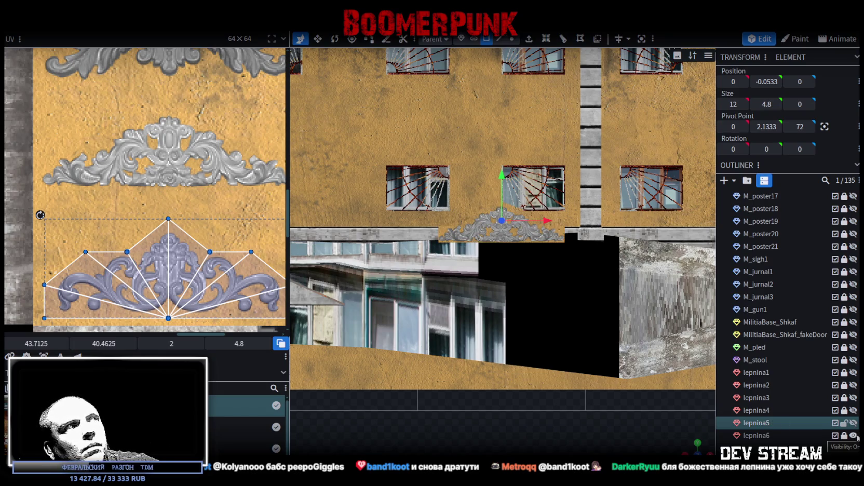
pyautogui.scroll(3, 652, 319)
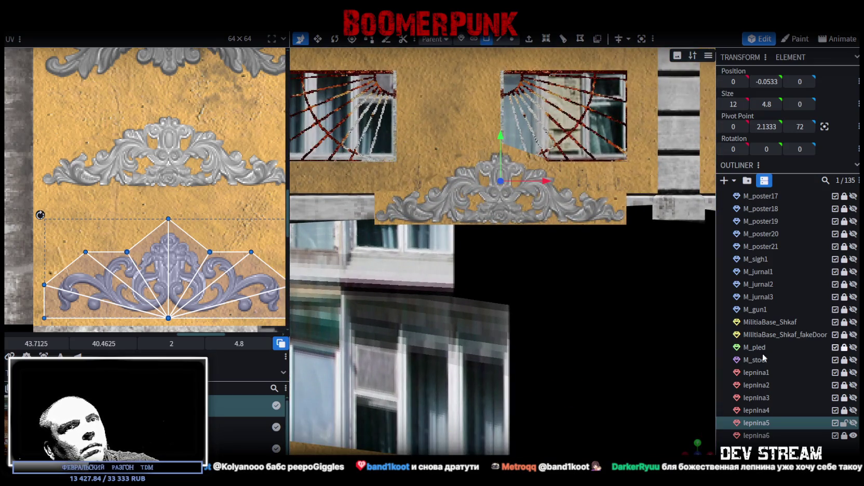
pyautogui.click(854, 435)
pyautogui.click(853, 422)
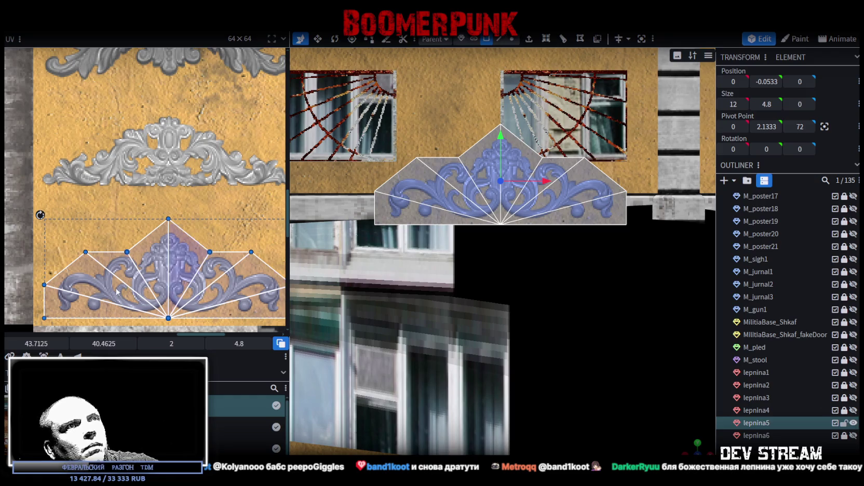
pyautogui.scroll(1, 99, 329)
pyautogui.scroll(3, 114, 296)
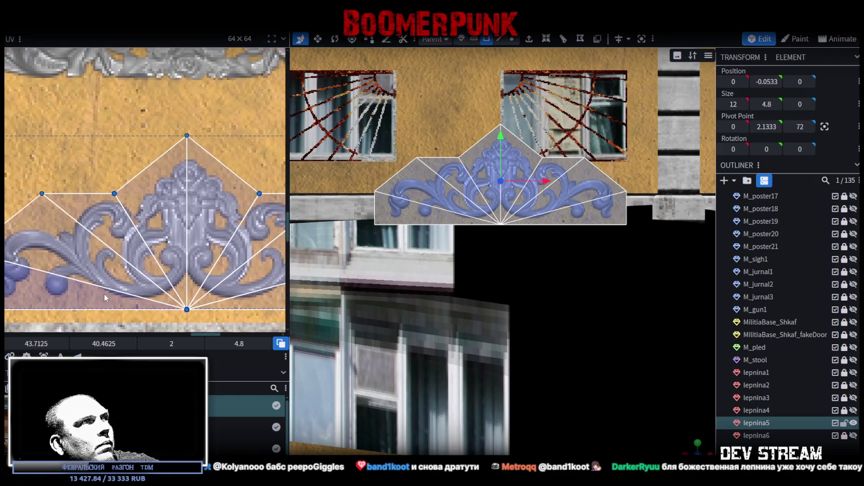
pyautogui.scroll(-2, 118, 292)
# Step: Move, shrink to about 1.8021 × 4.325, and nudge the fan UV island onto the scrollwork ornament
pyautogui.moveTo(98, 287); pyautogui.dragTo(71, 289)
pyautogui.hscroll(3, 156, 293)
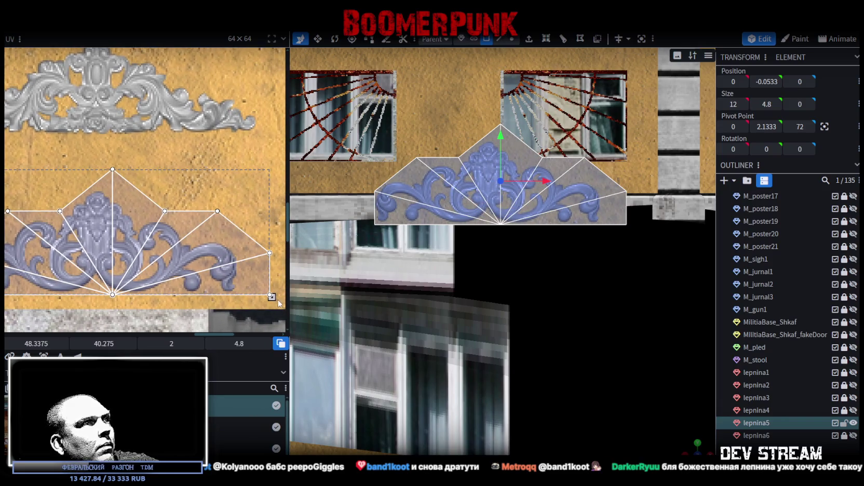
pyautogui.moveTo(272, 296); pyautogui.dragTo(246, 301)
pyautogui.hscroll(-3, 246, 301)
pyautogui.moveTo(191, 242); pyautogui.dragTo(192, 251)
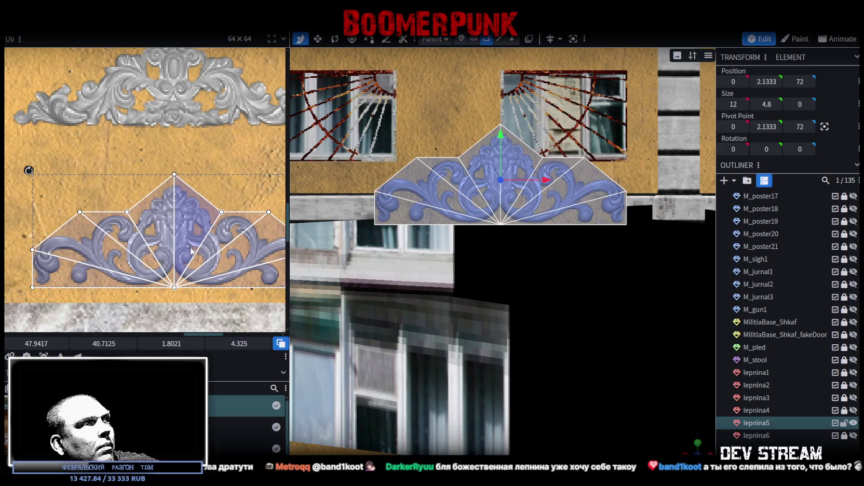
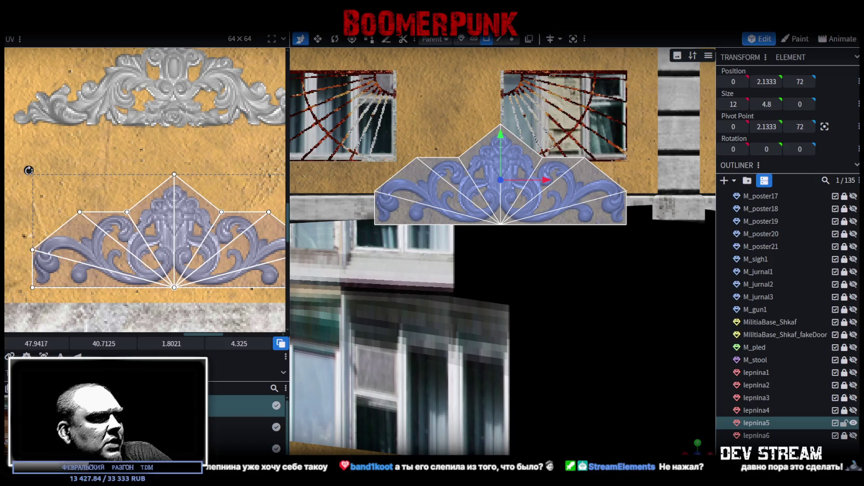
# Step: Bring the Chrome window with the MagicaVoxel site in front of Blockbench
pyautogui.hotkey('alt', 'Tab')
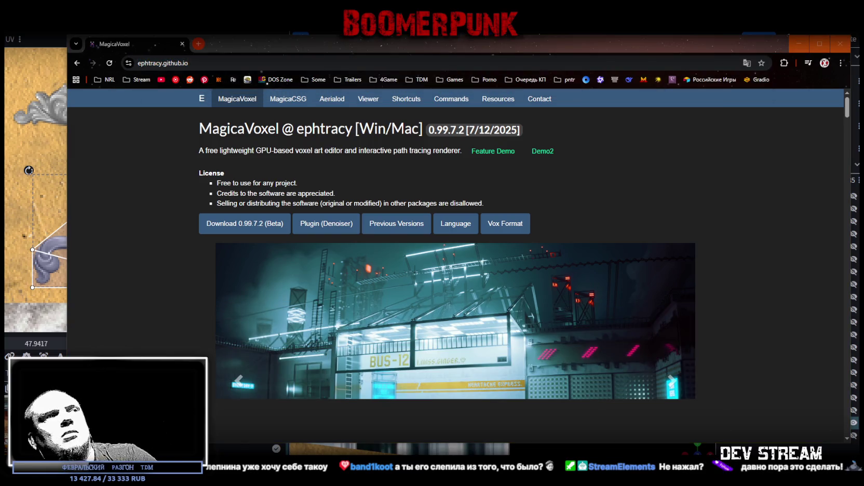
# Step: Maximize the MagicaVoxel page and scroll down to its Update Log changelog
pyautogui.click(824, 45)
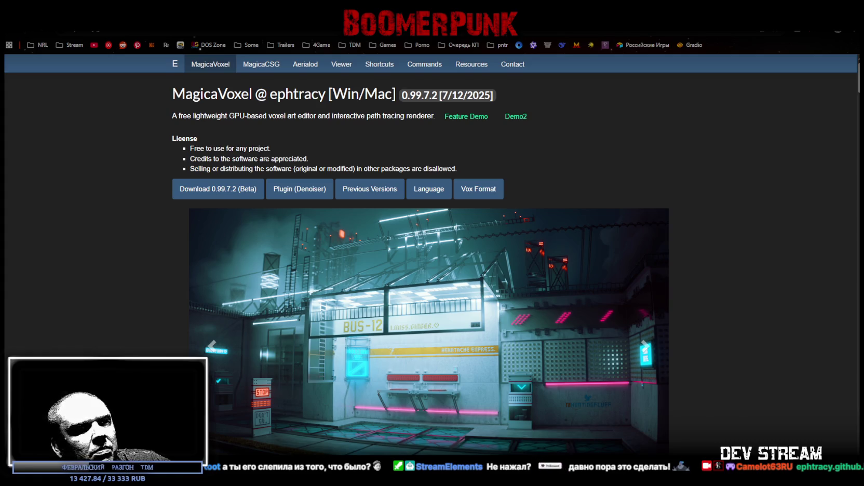
pyautogui.scroll(-8, 432, 353)
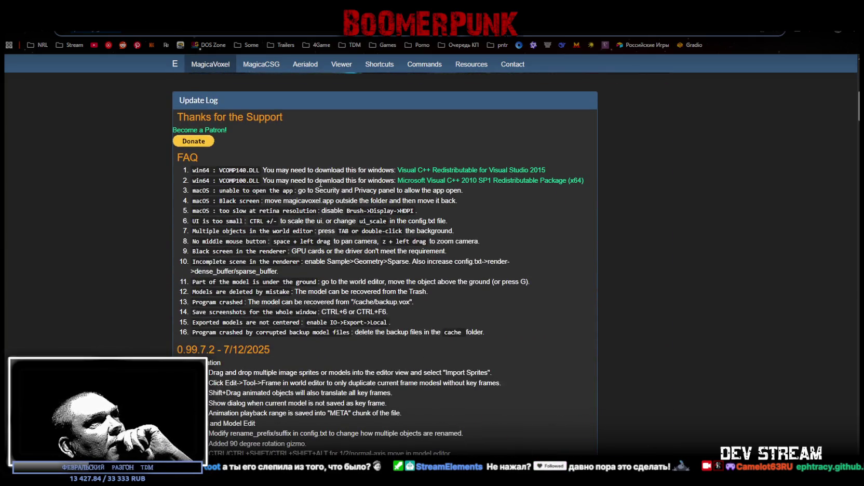
pyautogui.scroll(-1, 320, 184)
pyautogui.scroll(-3, 572, 321)
pyautogui.scroll(-5, 567, 312)
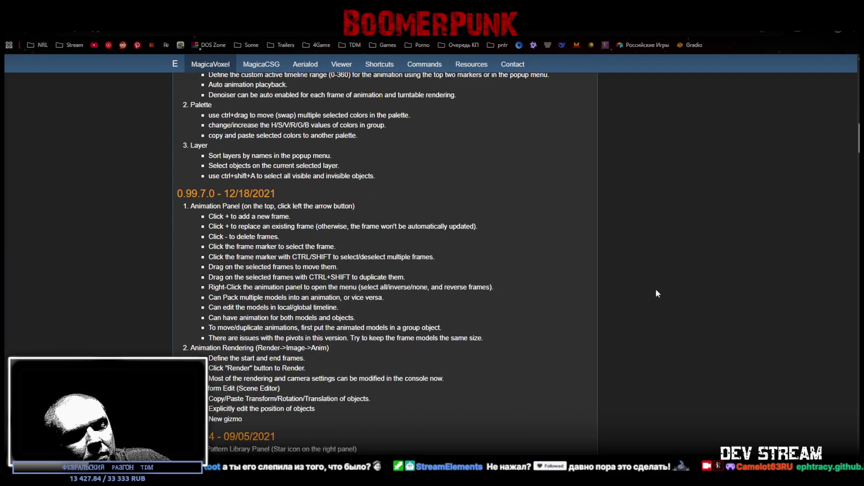
pyautogui.hotkey('ctrl', 'f')
# Step: Search the changelog for 256 and step through the matches back to the 0.99.5 entry
pyautogui.write('256')
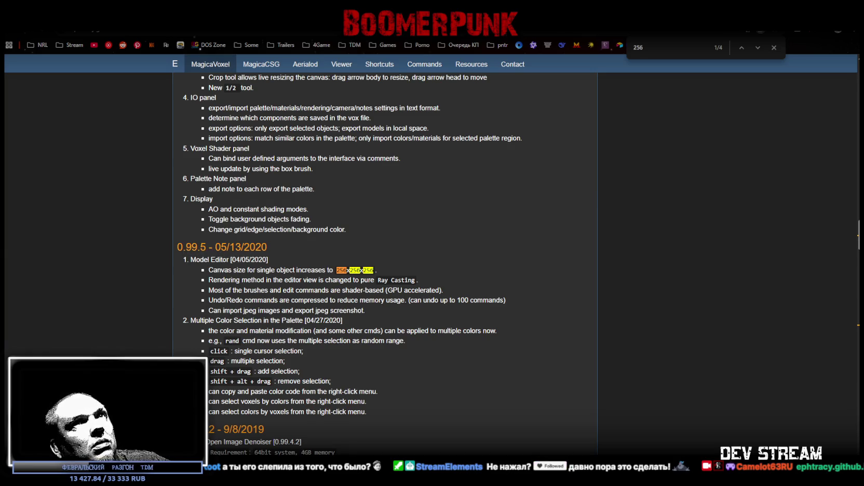
pyautogui.click(758, 48)
pyautogui.click(758, 48)
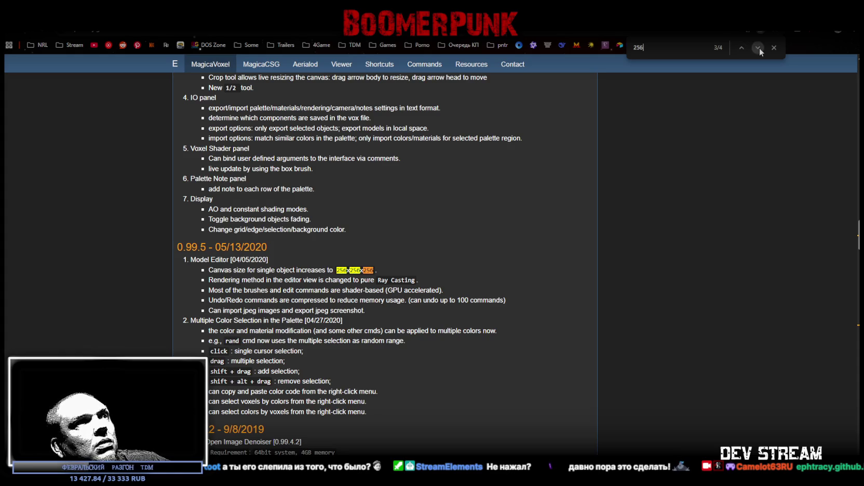
pyautogui.click(758, 48)
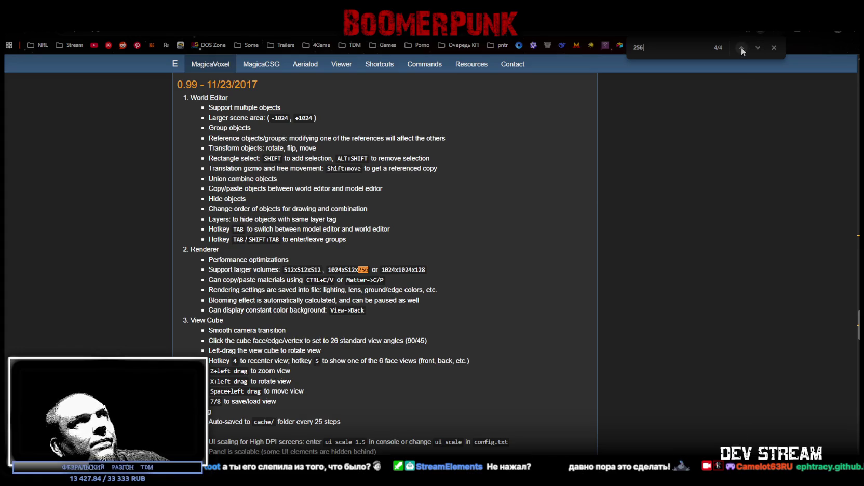
pyautogui.click(742, 50)
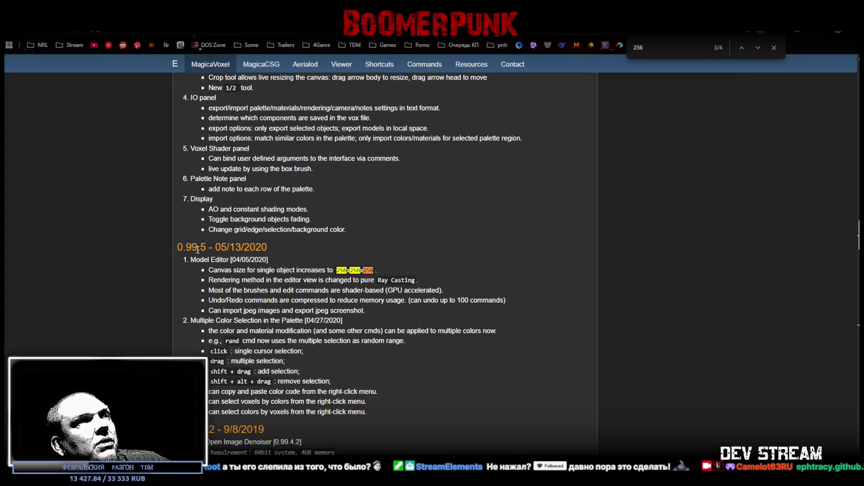
# Step: Change the in-page search term to 512 and scroll back up the log
pyautogui.doubleClick(702, 43)
pyautogui.write('512')
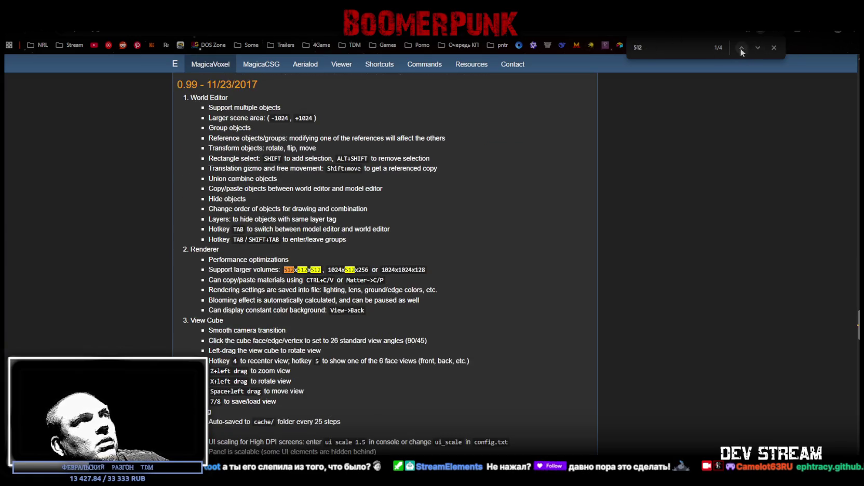
pyautogui.scroll(2, 257, 212)
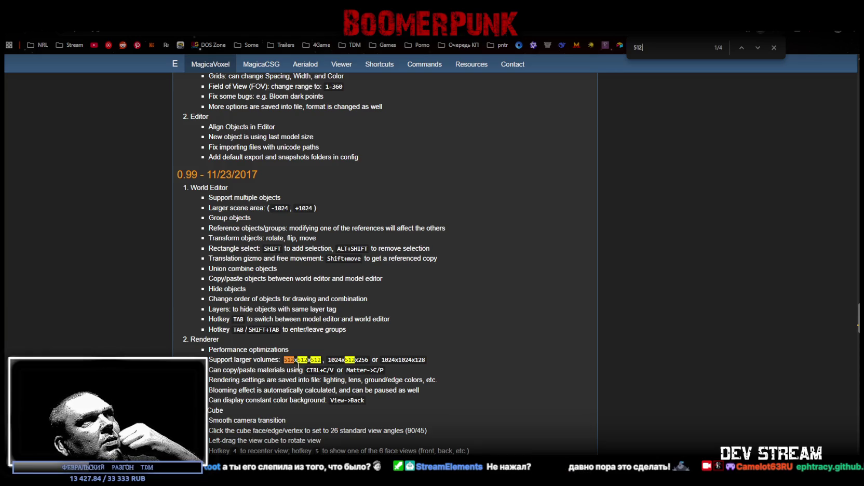
pyautogui.scroll(10, 311, 366)
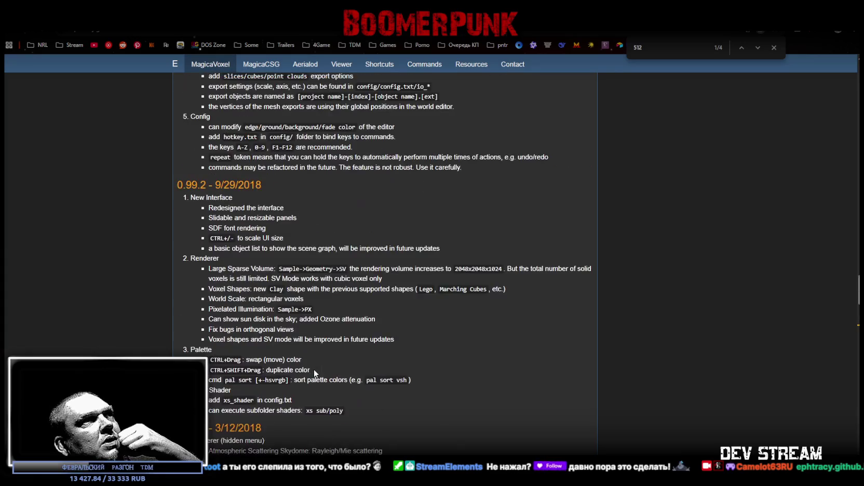
pyautogui.scroll(15, 314, 371)
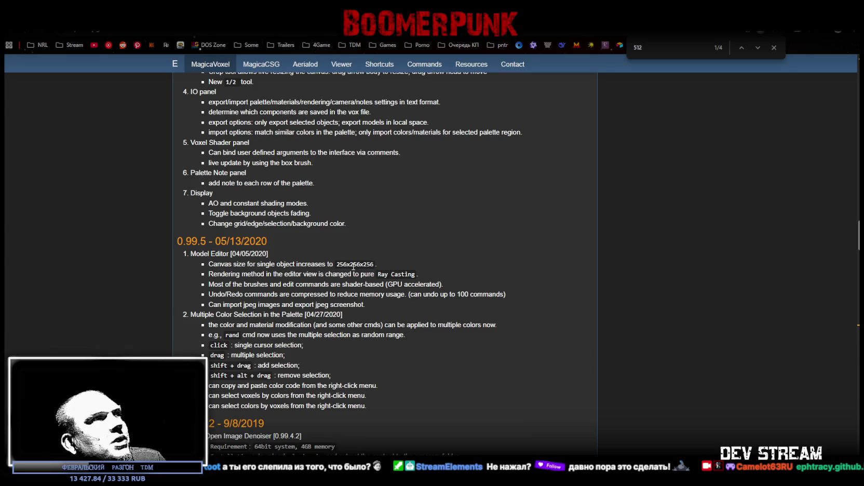
# Step: Highlight the 0.99.5 note on single-object canvas size, then close the find bar
pyautogui.moveTo(214, 264); pyautogui.dragTo(342, 264)
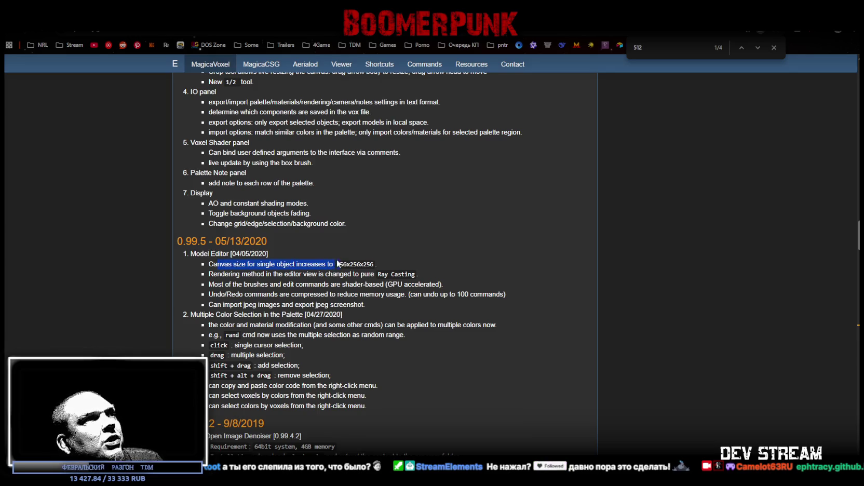
pyautogui.doubleClick(313, 264)
pyautogui.moveTo(257, 264); pyautogui.dragTo(294, 263)
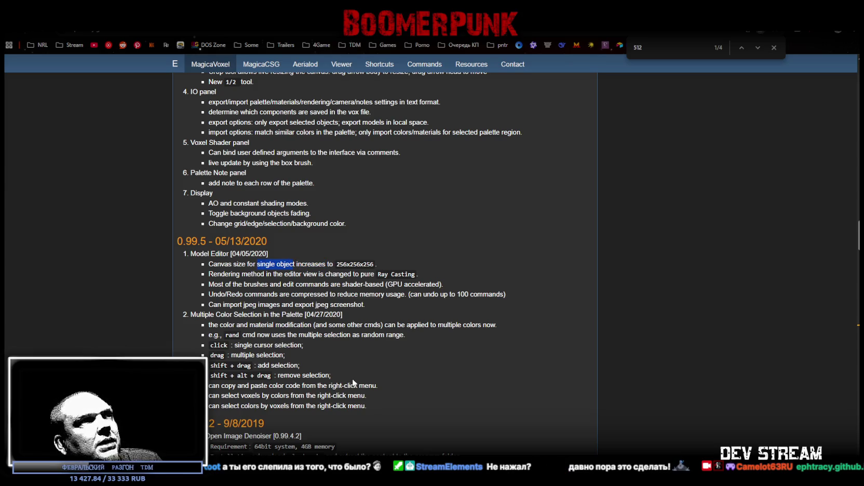
pyautogui.scroll(-1, 352, 382)
pyautogui.scroll(4, 351, 378)
pyautogui.scroll(3, 351, 375)
pyautogui.scroll(-2, 350, 374)
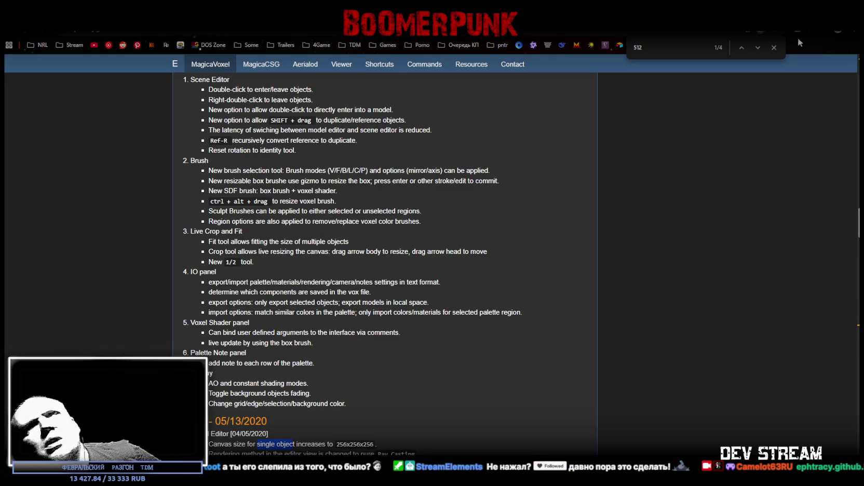
pyautogui.click(774, 48)
pyautogui.scroll(10, 255, 338)
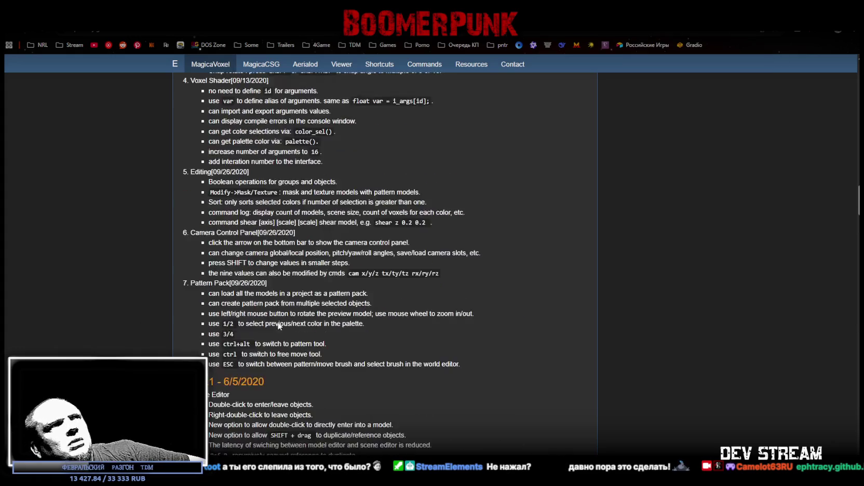
# Step: Scroll back to the top of the MagicaVoxel page and leave the browser for Blockbench
pyautogui.scroll(15, 255, 338)
pyautogui.scroll(-2, 270, 311)
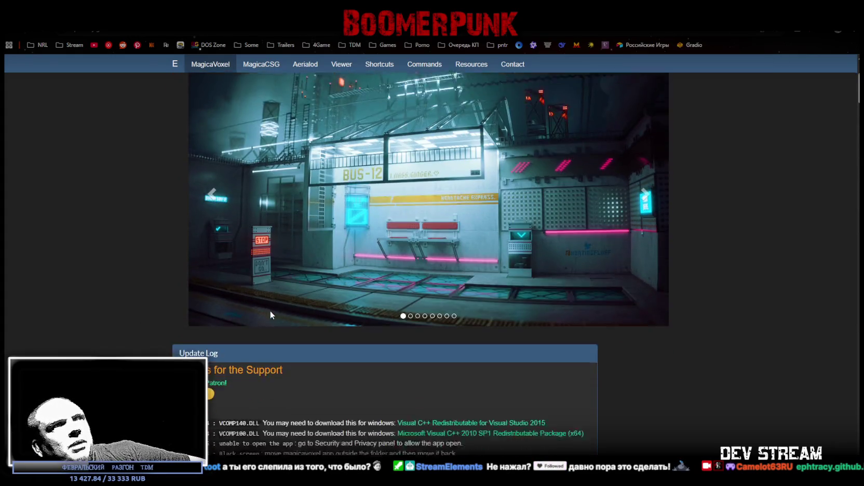
pyautogui.scroll(3, 349, 222)
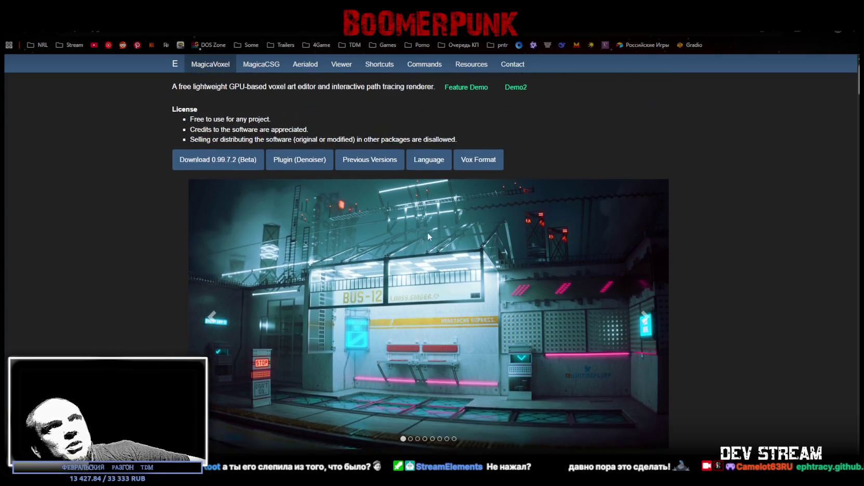
pyautogui.scroll(1, 482, 311)
pyautogui.scroll(-2, 483, 311)
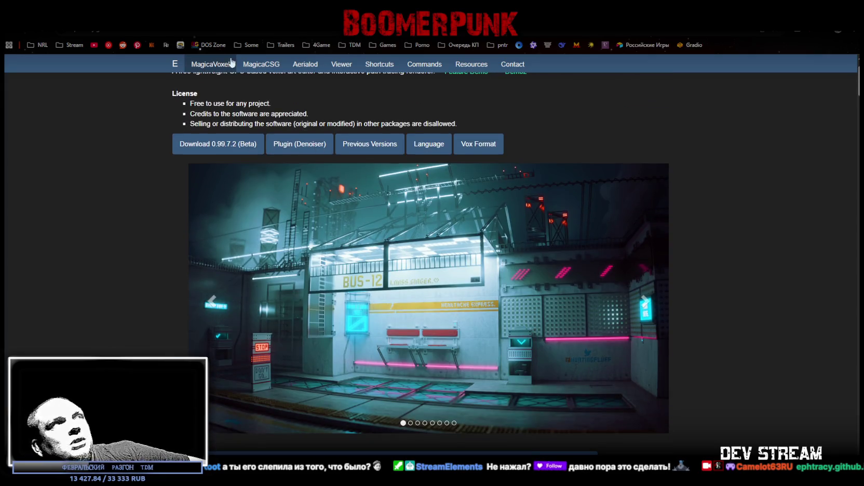
pyautogui.hotkey('alt', 'Tab')
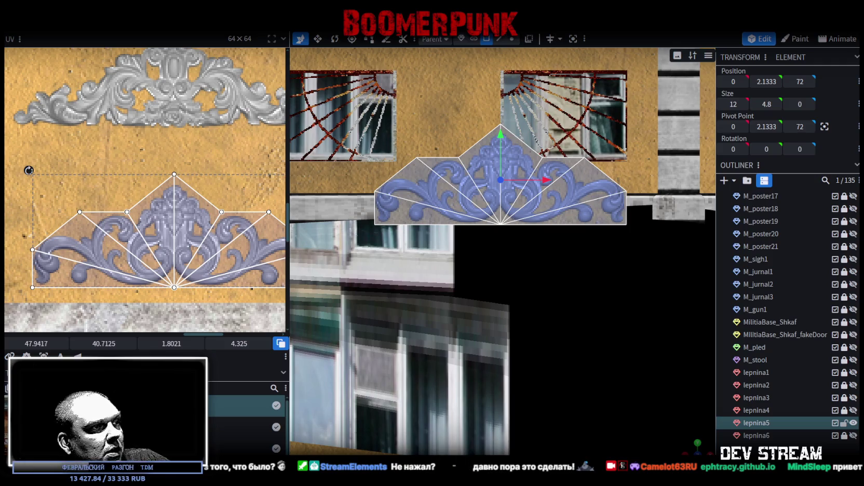
pyautogui.hotkey('alt', 'Tab')
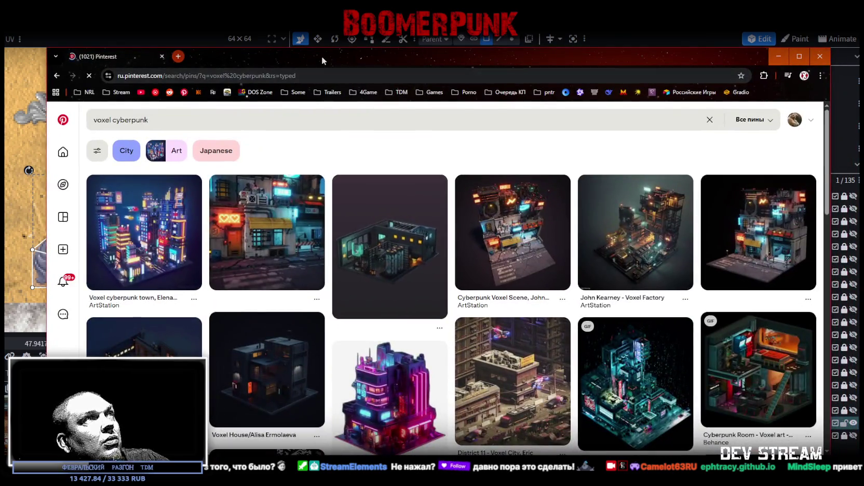
# Step: Browse the 'voxel cyberpunk' Pinterest results and open a neon voxel city pin
pyautogui.scroll(-2, 438, 180)
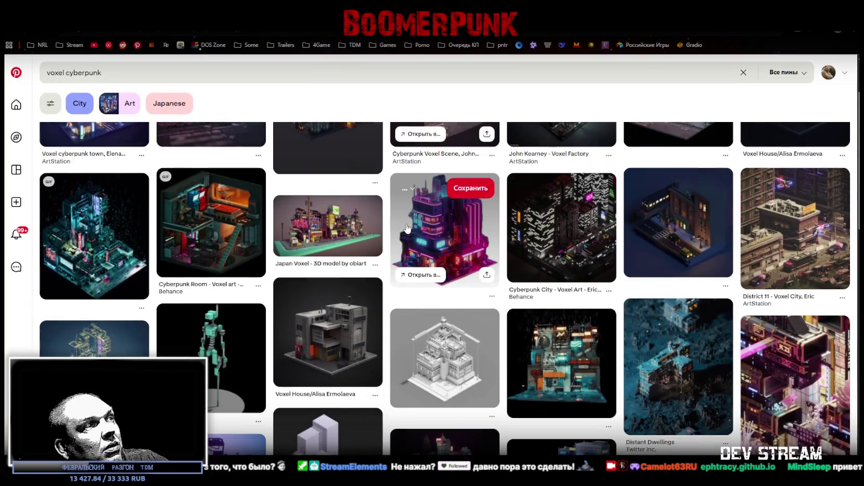
pyautogui.scroll(2, 416, 192)
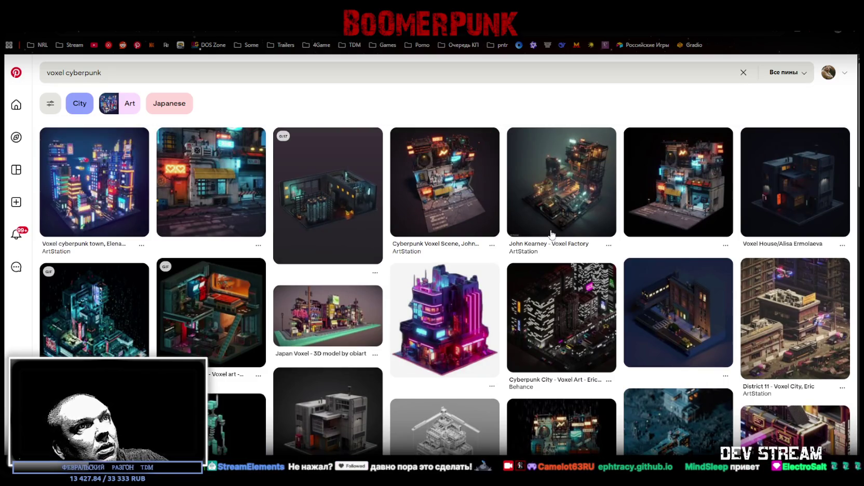
pyautogui.scroll(-5, 531, 294)
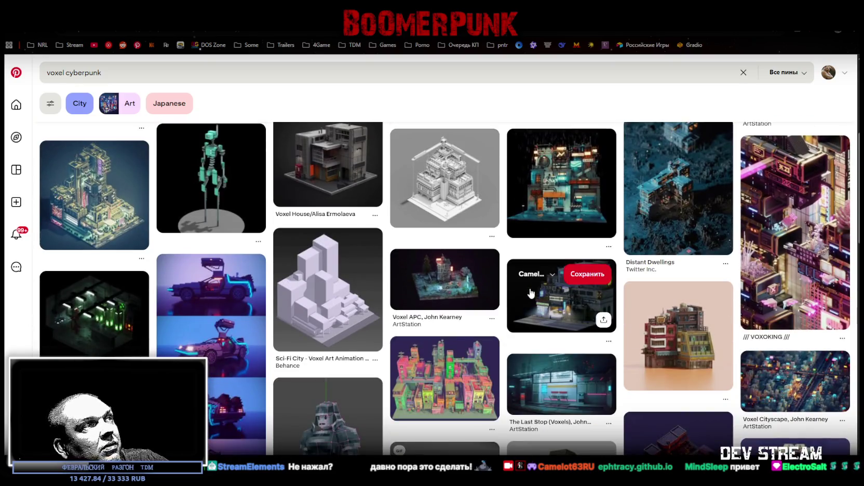
pyautogui.scroll(-1, 531, 294)
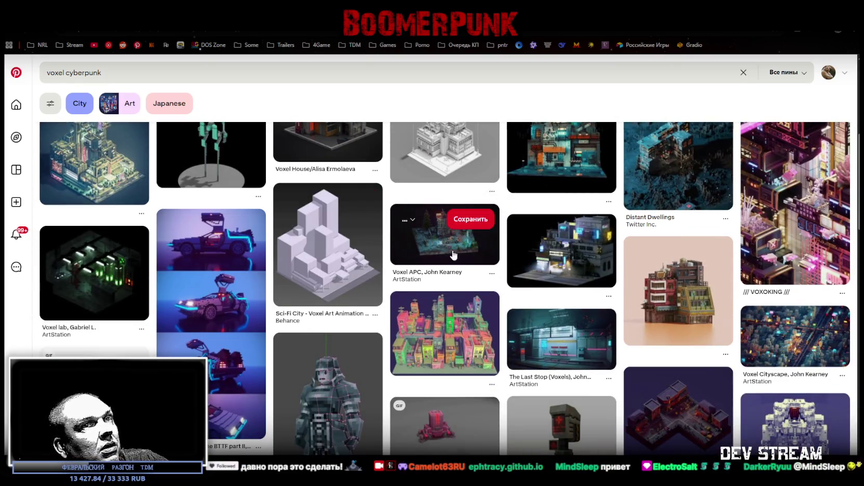
pyautogui.scroll(2, 597, 201)
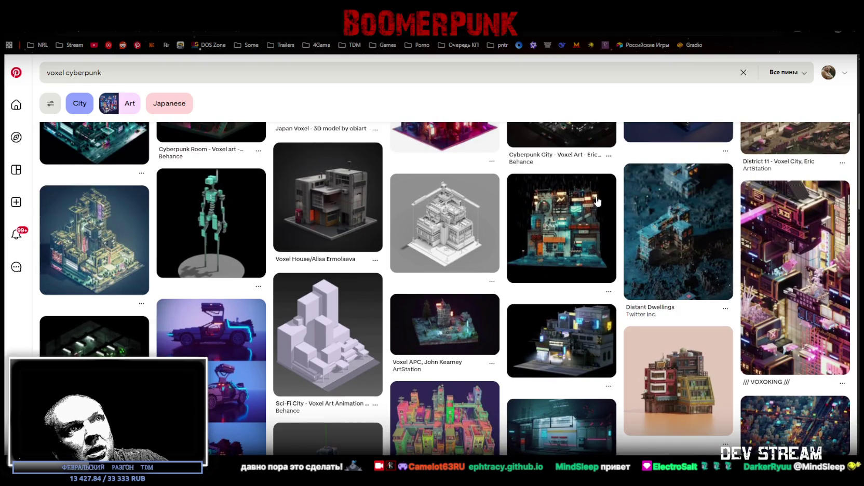
pyautogui.scroll(-5, 597, 201)
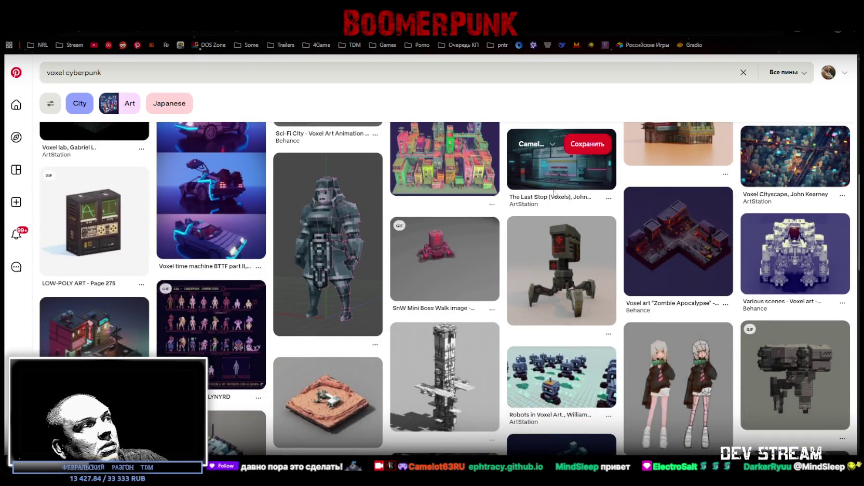
pyautogui.scroll(-3, 550, 193)
pyautogui.scroll(-2, 543, 193)
pyautogui.scroll(-3, 543, 194)
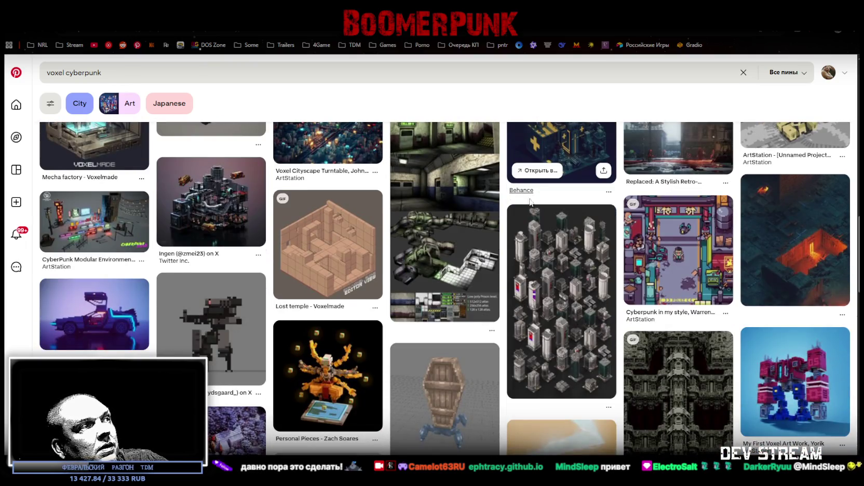
pyautogui.scroll(-10, 542, 193)
pyautogui.moveTo(83, 264)
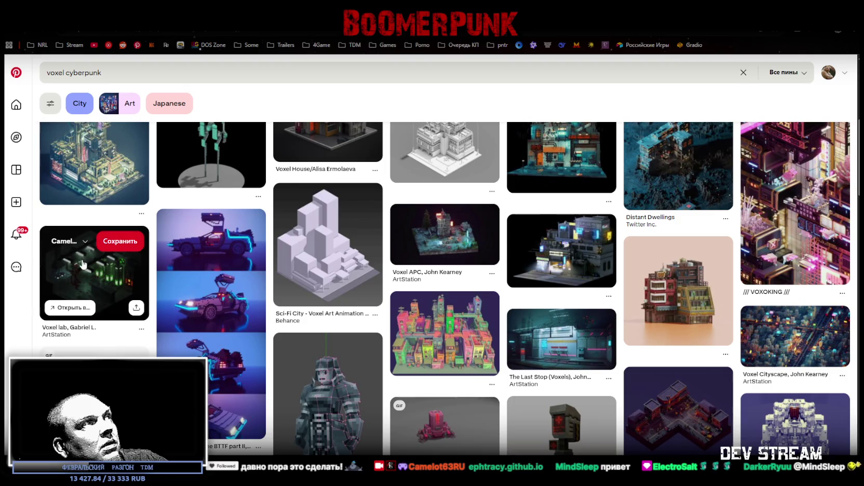
pyautogui.scroll(-5, 96, 276)
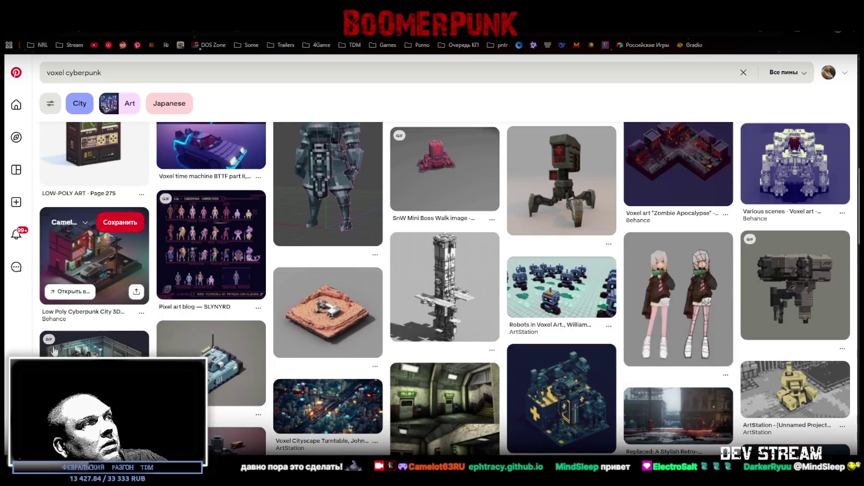
pyautogui.scroll(-6, 292, 361)
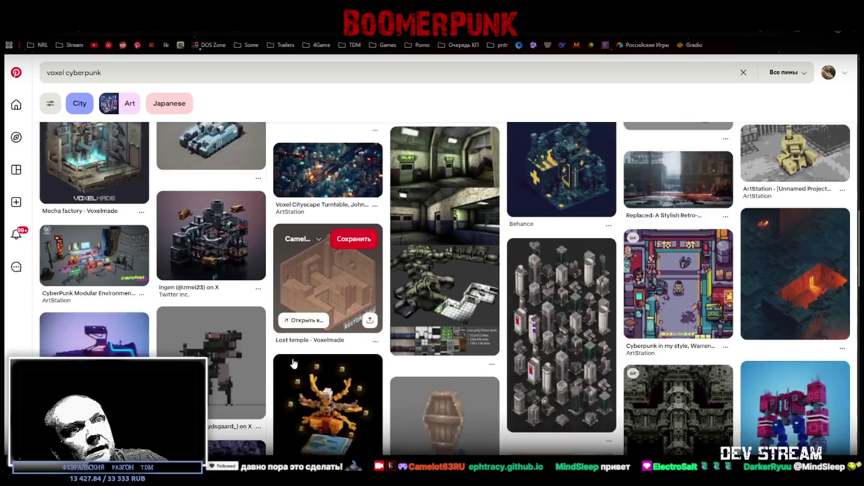
pyautogui.scroll(-2, 290, 356)
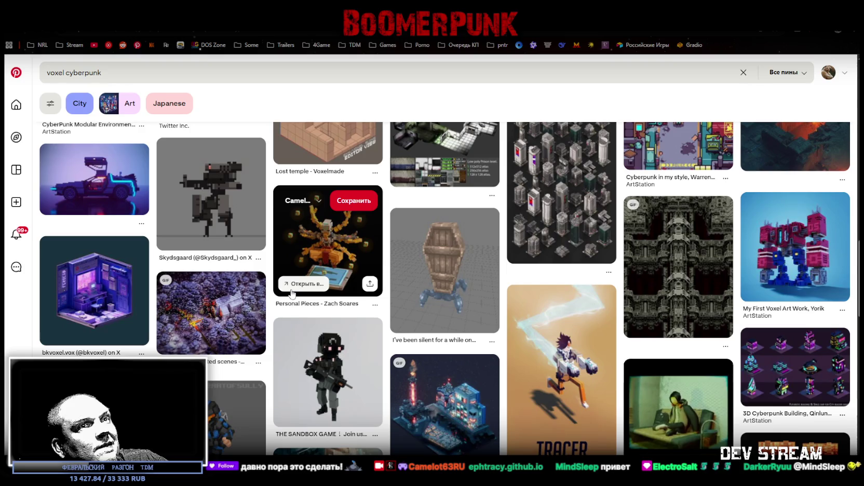
pyautogui.scroll(2, 298, 282)
pyautogui.scroll(-5, 298, 282)
pyautogui.click(208, 322)
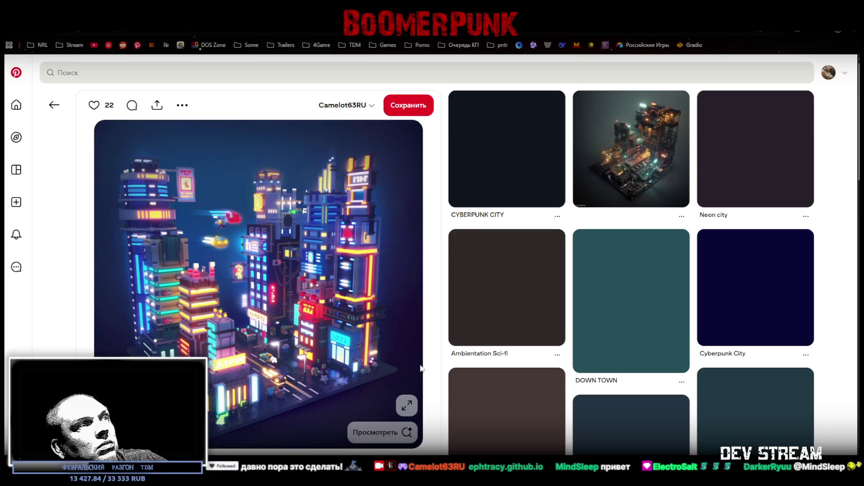
# Step: Step through several voxel scene pins, including a purple cyberpunk alley, then switch to Blockbench
pyautogui.hotkey('alt', 'Left')
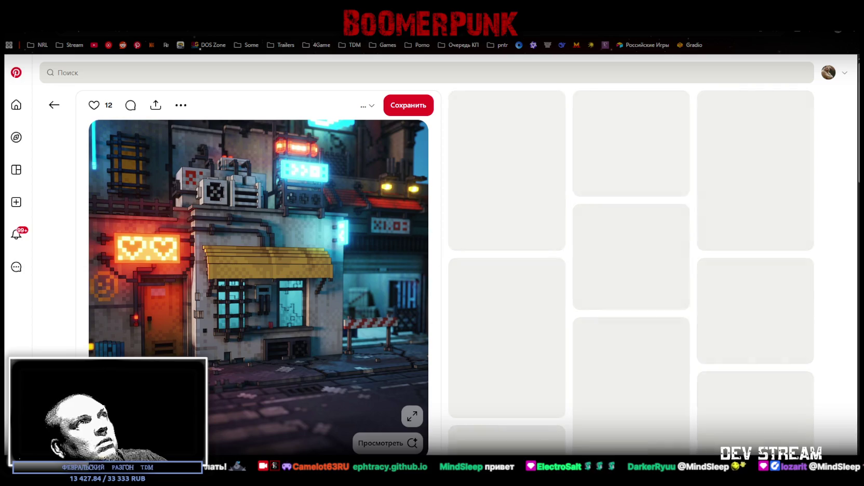
pyautogui.hotkey('alt', 'Left')
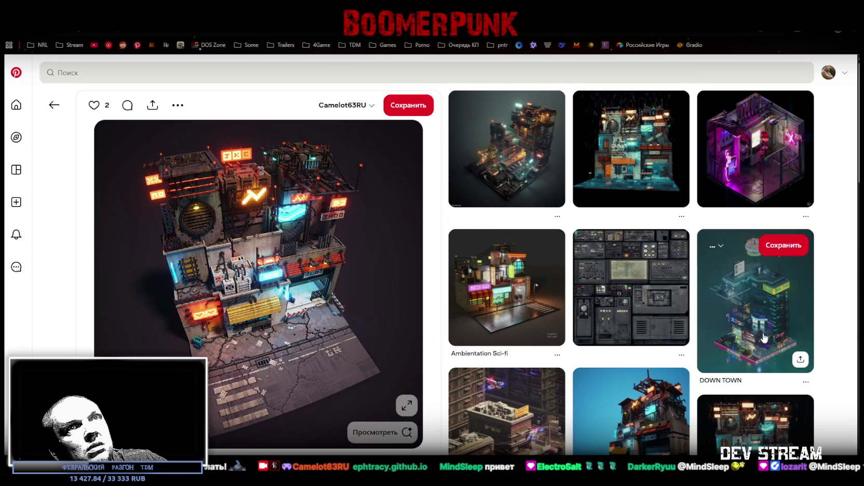
pyautogui.click(746, 171)
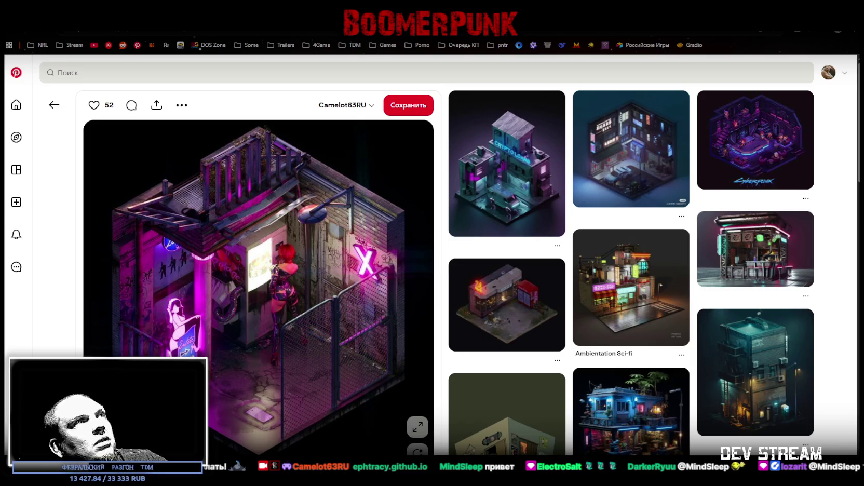
pyautogui.hotkey('alt', 'Left')
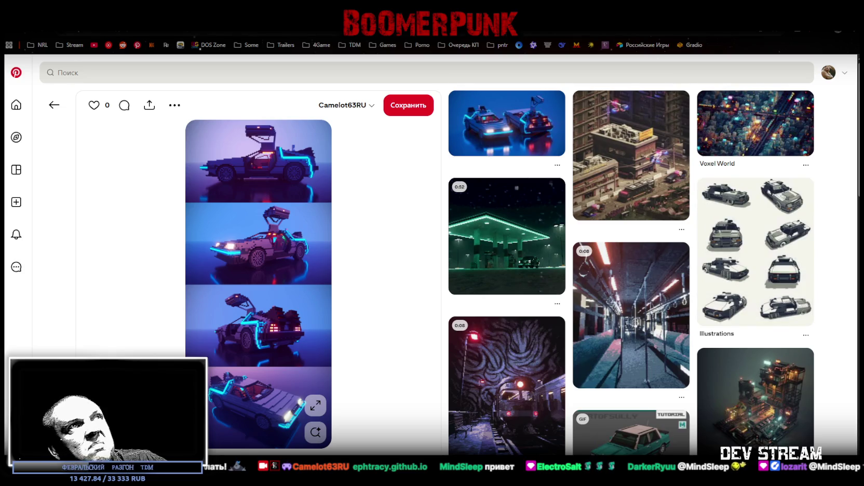
pyautogui.hotkey('alt', 'Left')
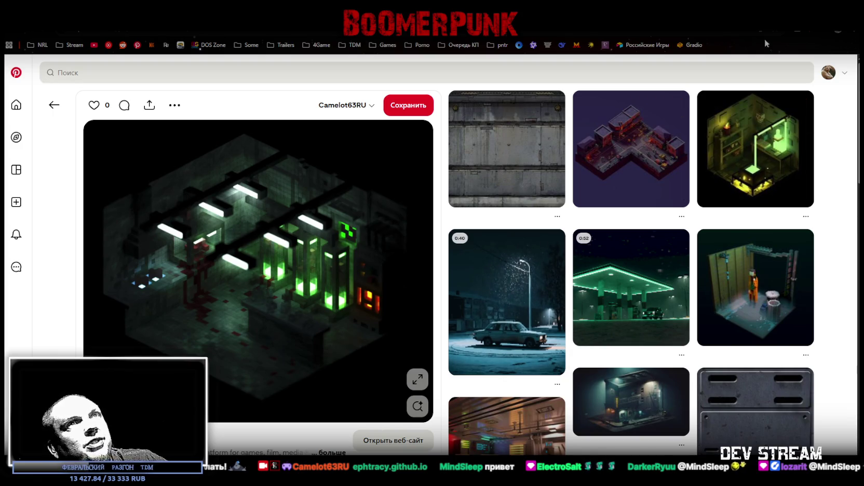
pyautogui.hotkey('alt', 'Tab')
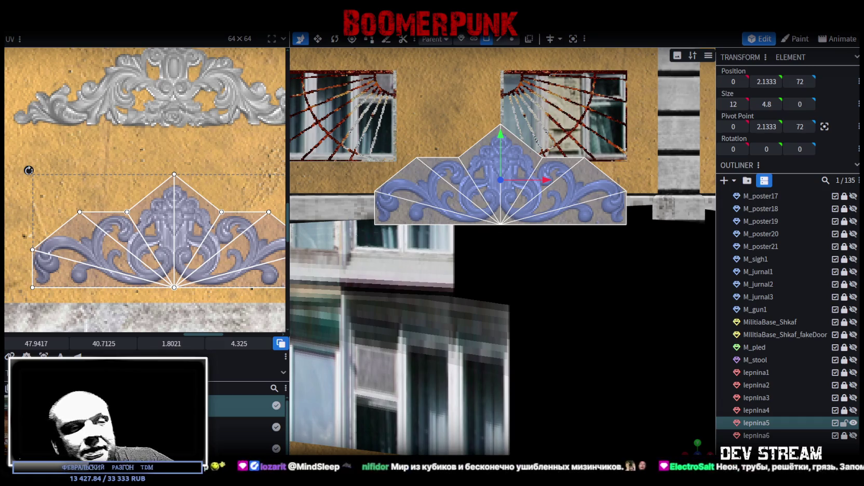
# Step: Find Cloudpunk by searching 'cloud' in the Steam library and open its store page
pyautogui.hotkey('alt', 'Tab')
pyautogui.click(49, 83)
pyautogui.write('cloud')
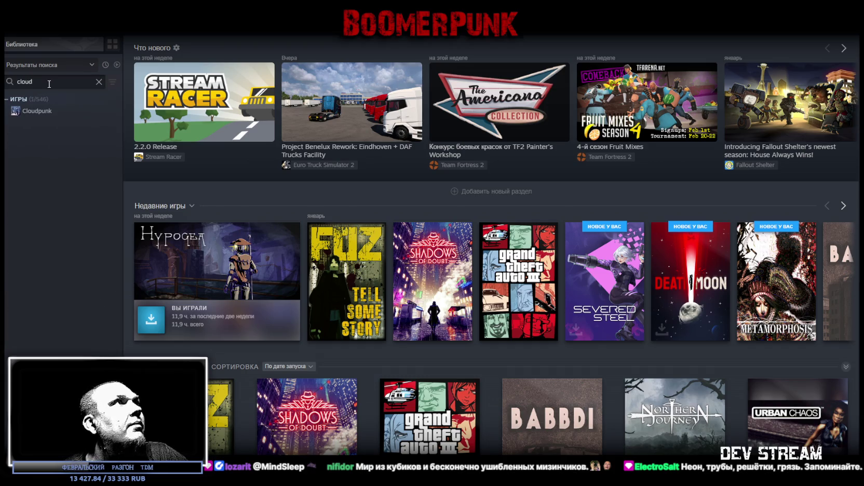
pyautogui.click(37, 110)
pyautogui.click(197, 223)
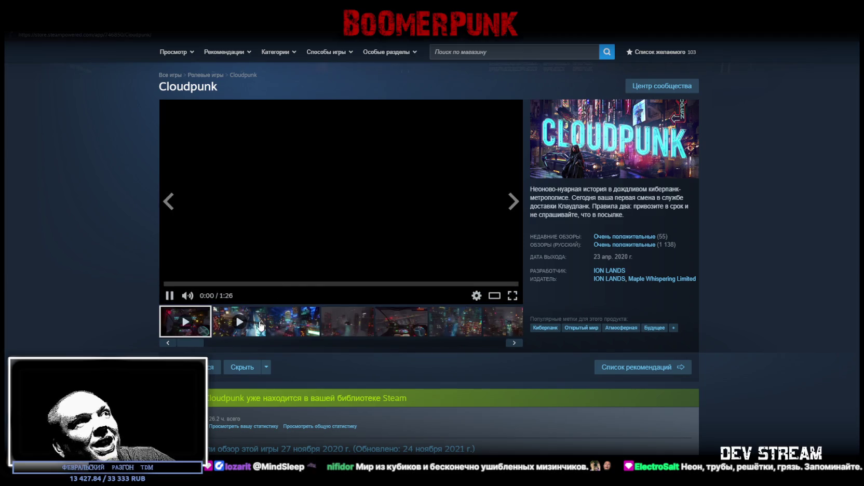
# Step: Play Cloudpunk's second trailer fullscreen, then return to the store page
pyautogui.click(248, 330)
pyautogui.click(514, 298)
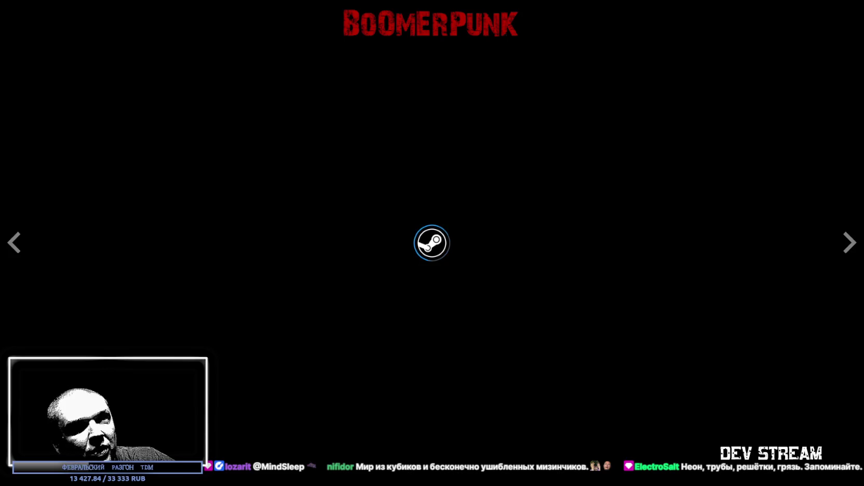
pyautogui.press('Escape')
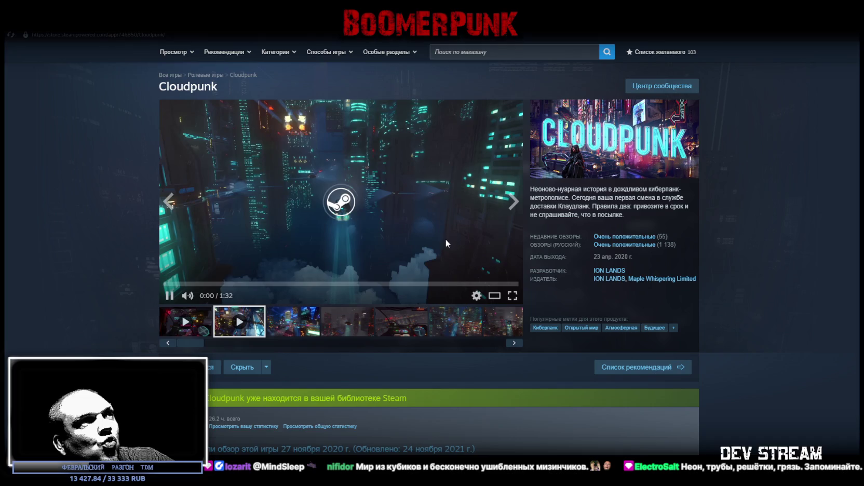
# Step: Rewatch the Cloudpunk trailer fullscreen, pause it at 0:40, and restore the Steam window
pyautogui.scroll(-2, 374, 401)
pyautogui.scroll(2, 362, 396)
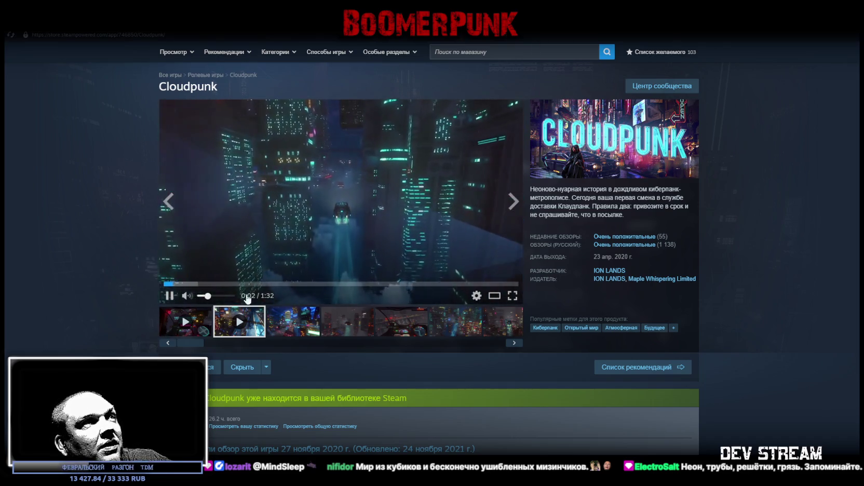
pyautogui.click(512, 295)
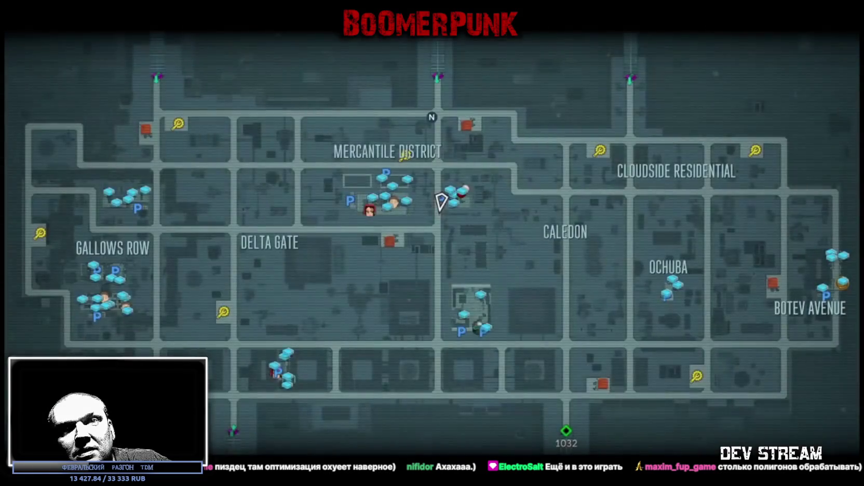
pyautogui.press('Escape')
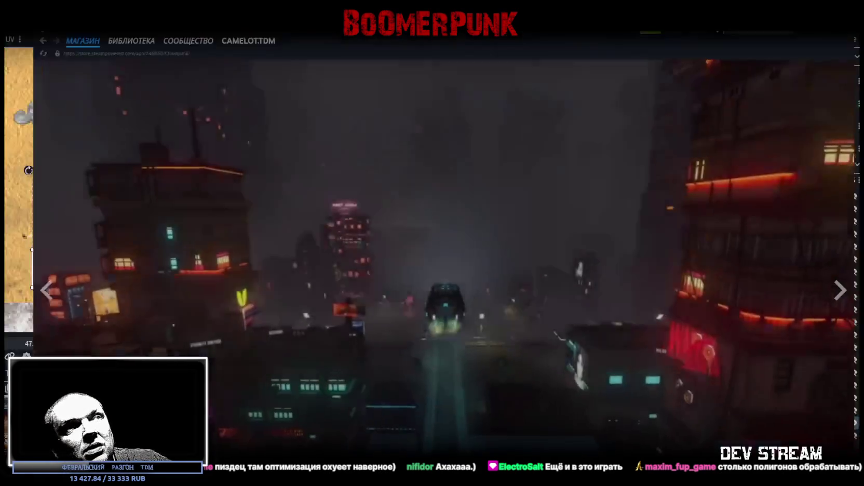
pyautogui.press('space')
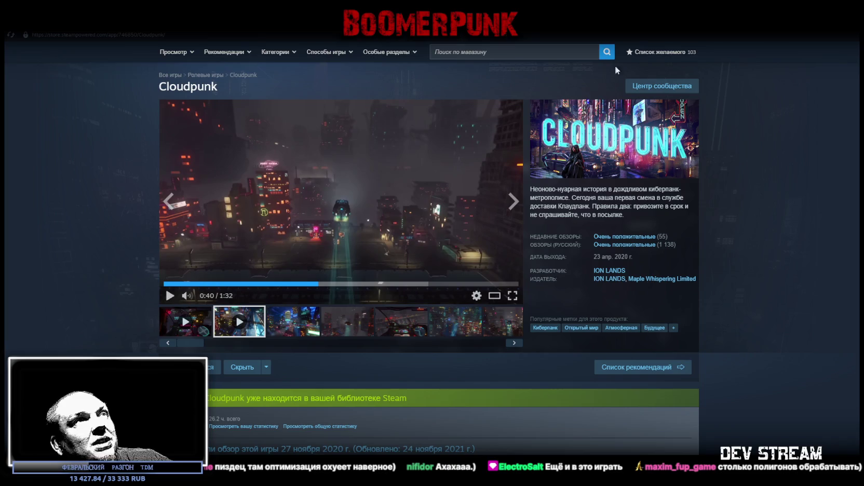
pyautogui.press('super+Down')
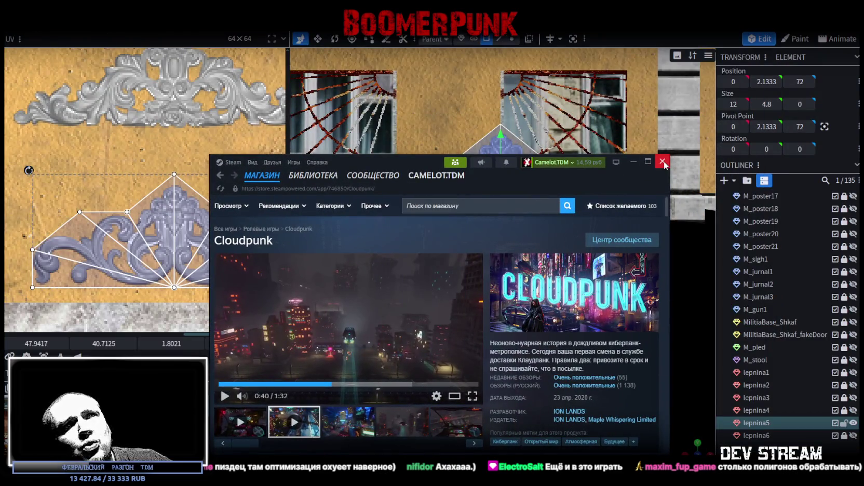
# Step: Hide the lepnina5 ornament, then show and select lepnina6 instead
pyautogui.moveTo(387, 161)
pyautogui.mouseDown()
pyautogui.moveTo(445, 240)
pyautogui.moveTo(446, 483)
pyautogui.mouseUp()
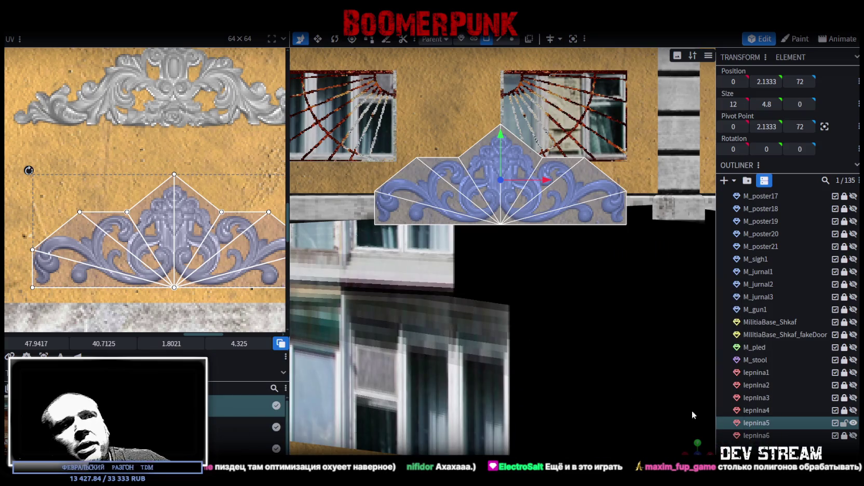
pyautogui.click(855, 425)
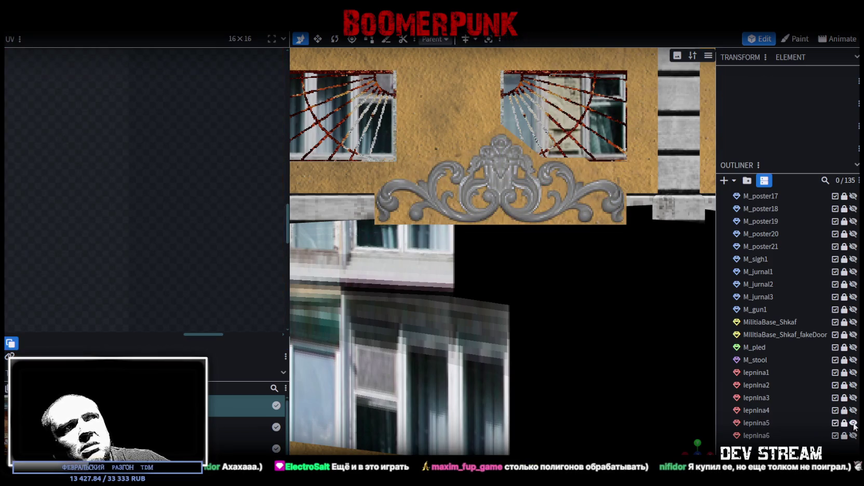
pyautogui.click(853, 423)
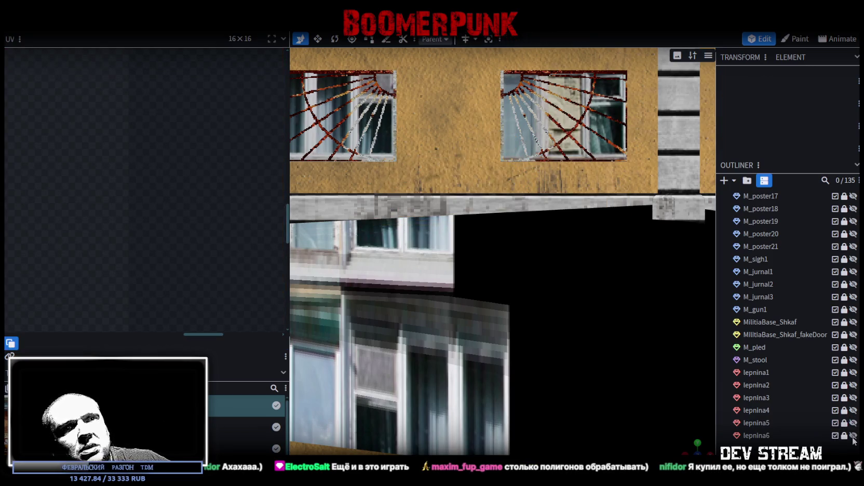
pyautogui.click(854, 436)
pyautogui.click(764, 439)
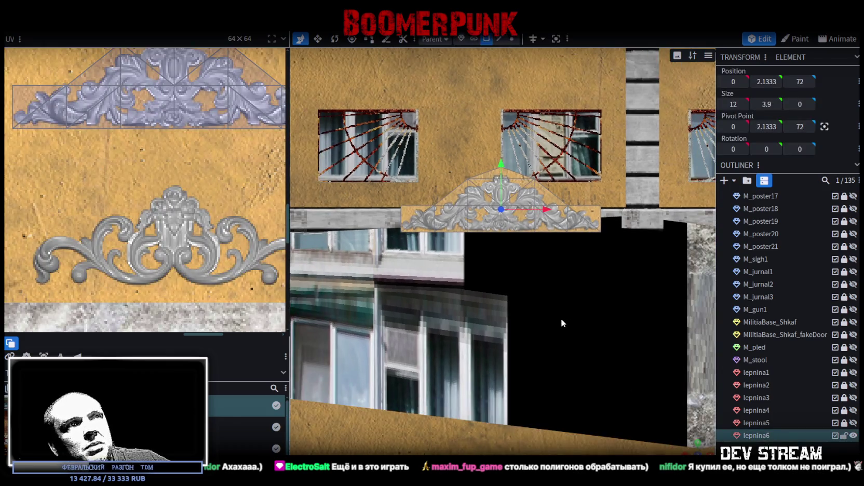
pyautogui.scroll(4, 562, 323)
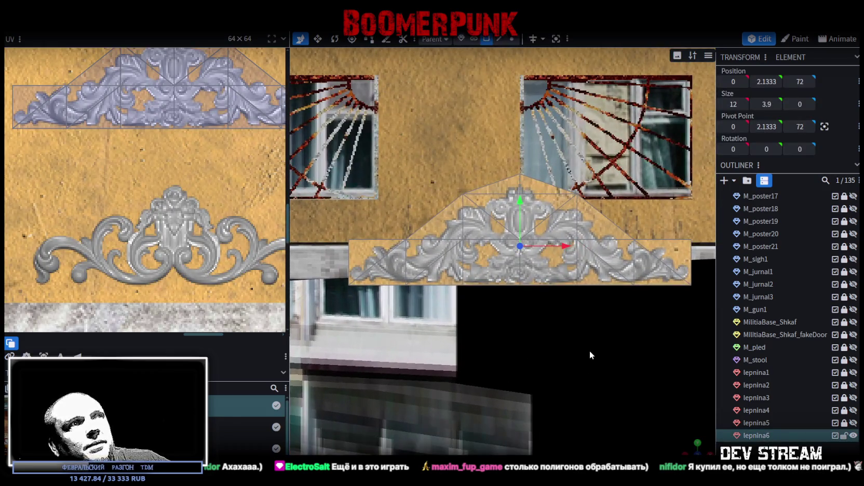
# Step: In vertex mode, select lepnina6's top-left and top-right vertices and lower its top edge
pyautogui.click(513, 40)
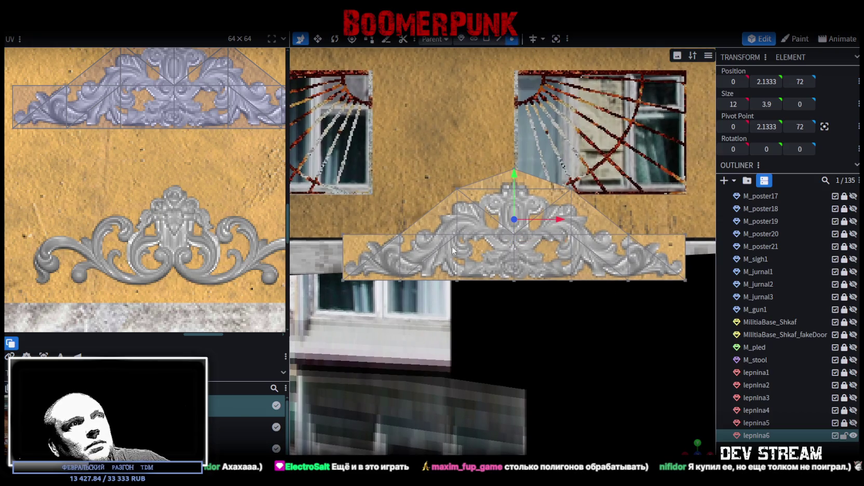
pyautogui.scroll(1, 464, 294)
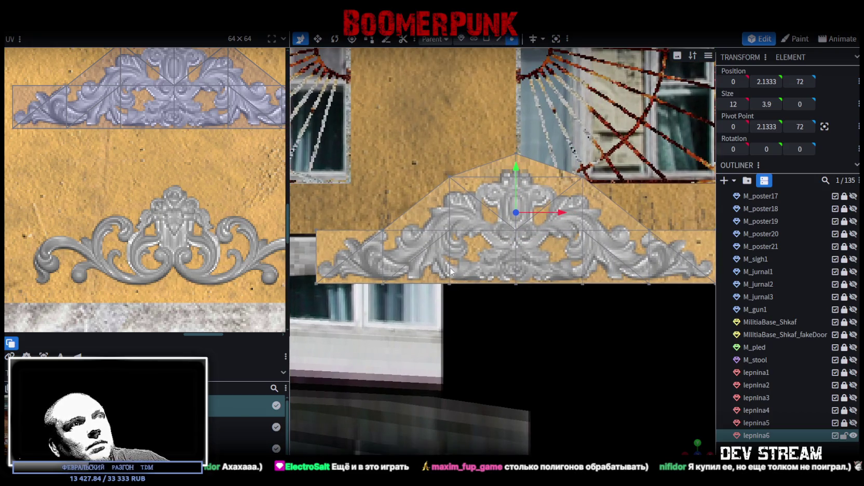
pyautogui.click(318, 232)
pyautogui.scroll(-1, 333, 237)
pyautogui.keyDown('shift'); pyautogui.click(651, 238); pyautogui.keyUp('shift')
pyautogui.moveTo(493, 190); pyautogui.dragTo(490, 219)
# Step: Add the bottom vertices across lepnina6's base to the selection
pyautogui.scroll(2, 489, 219)
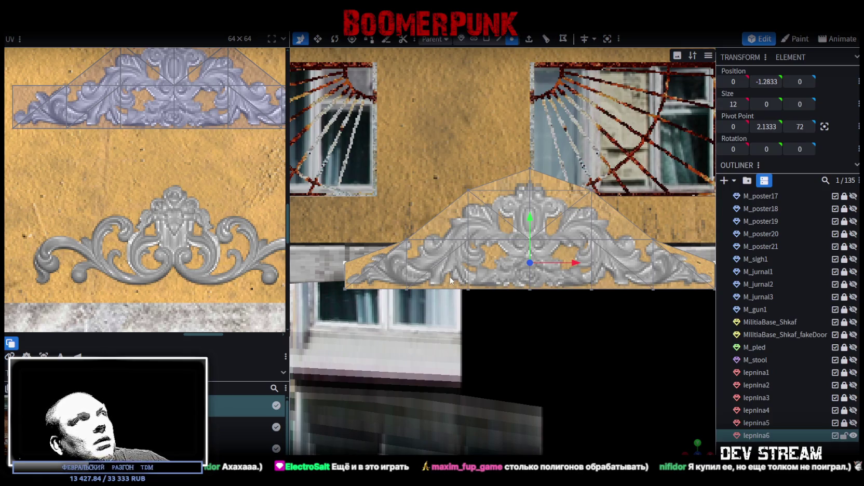
pyautogui.scroll(1, 509, 287)
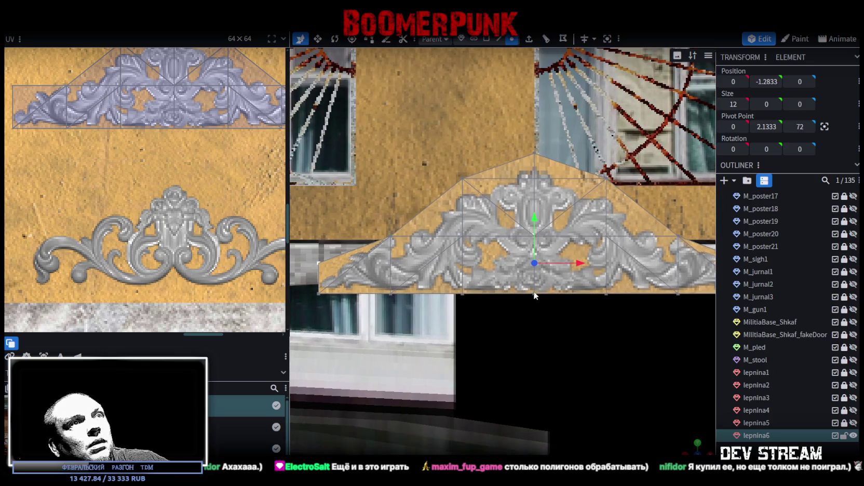
pyautogui.click(535, 292)
pyautogui.keyDown('shift'); pyautogui.click(535, 237); pyautogui.keyUp('shift')
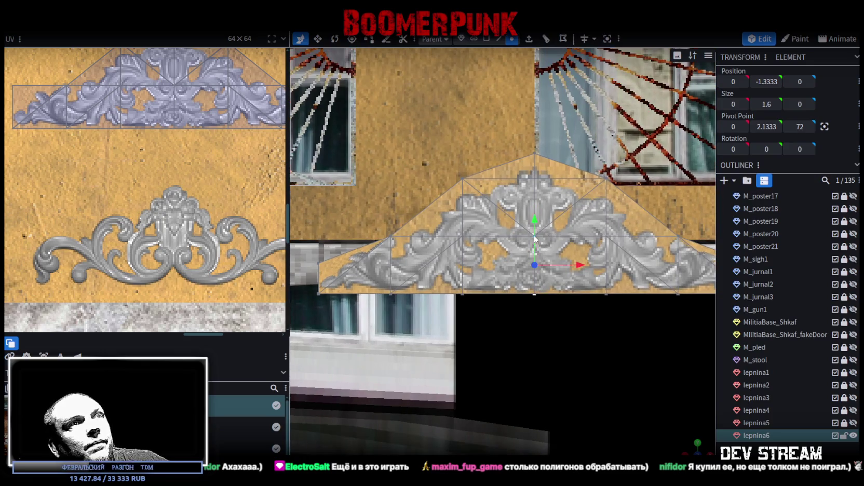
pyautogui.keyDown('shift'); pyautogui.click(536, 181); pyautogui.keyUp('shift')
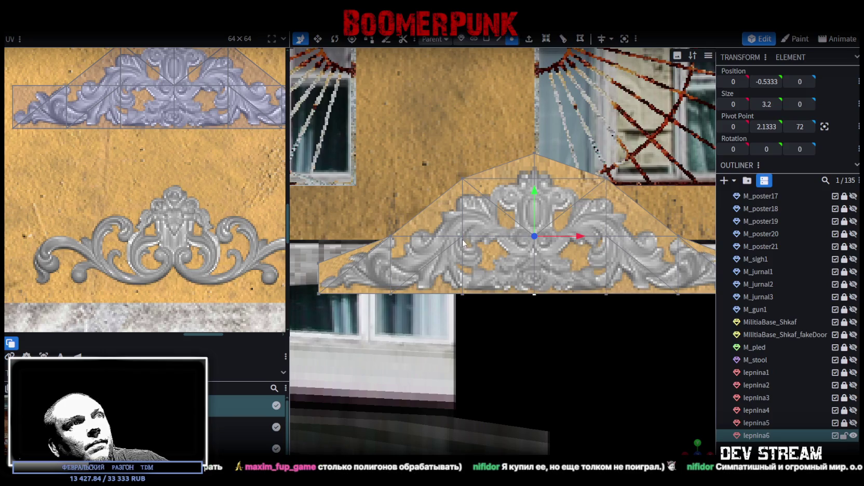
pyautogui.keyDown('shift'); pyautogui.click(390, 293); pyautogui.keyUp('shift')
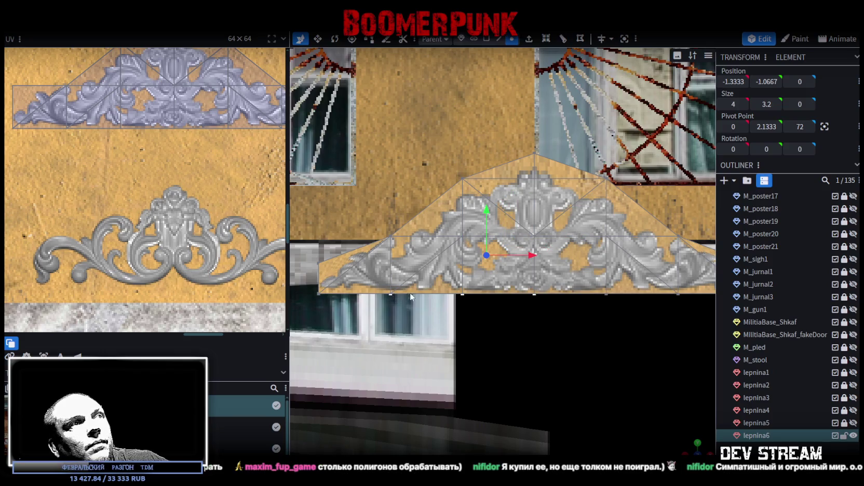
pyautogui.moveTo(583, 319)
pyautogui.mouseDown()
pyautogui.moveTo(576, 309)
pyautogui.moveTo(532, 312)
pyautogui.moveTo(540, 326)
pyautogui.mouseUp()
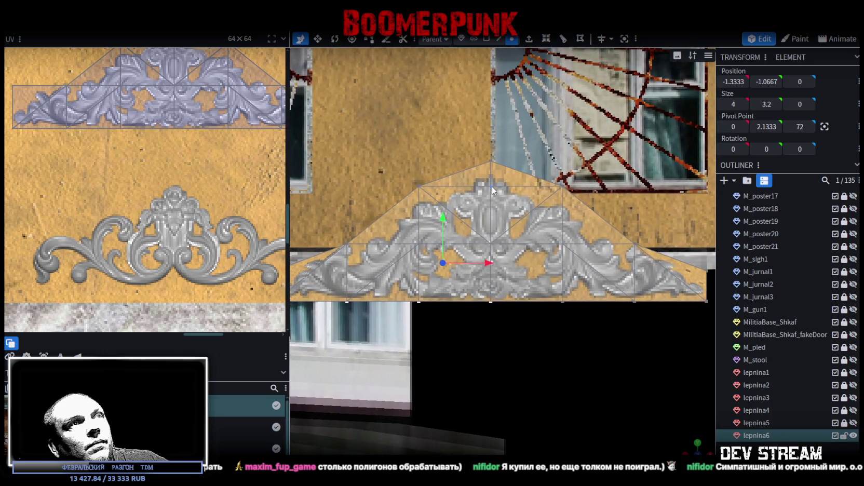
pyautogui.keyDown('shift'); pyautogui.click(564, 244); pyautogui.keyUp('shift')
pyautogui.keyDown('shift'); pyautogui.click(562, 300); pyautogui.keyUp('shift')
pyautogui.keyDown('shift'); pyautogui.click(634, 301); pyautogui.keyUp('shift')
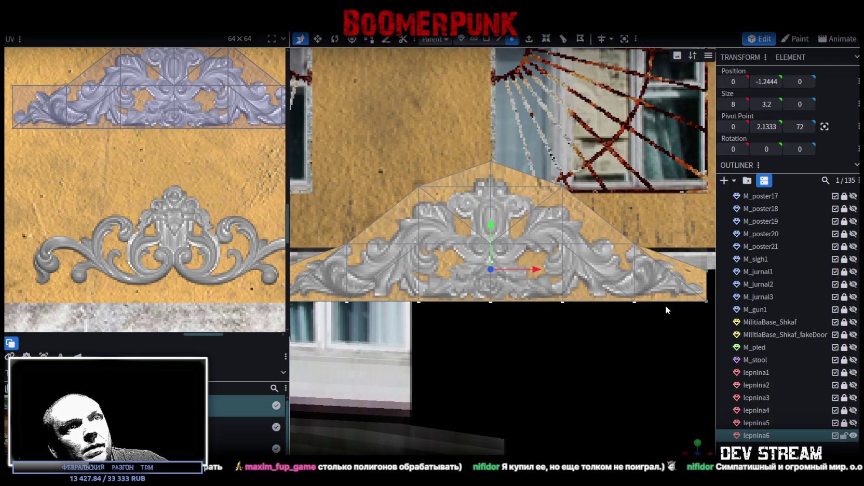
pyautogui.scroll(-1, 642, 304)
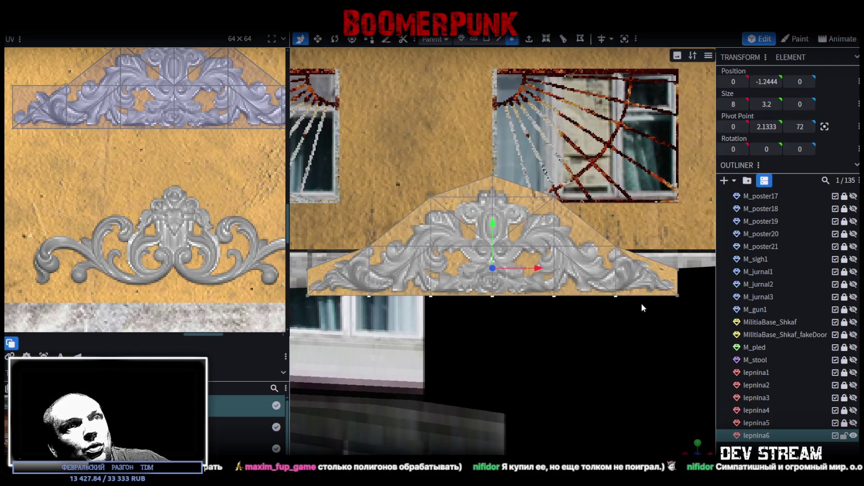
pyautogui.rightClick(492, 300)
# Step: Merge all selected base vertices into one point and frame the view on lepnina6
pyautogui.moveTo(535, 253)
pyautogui.click(631, 253)
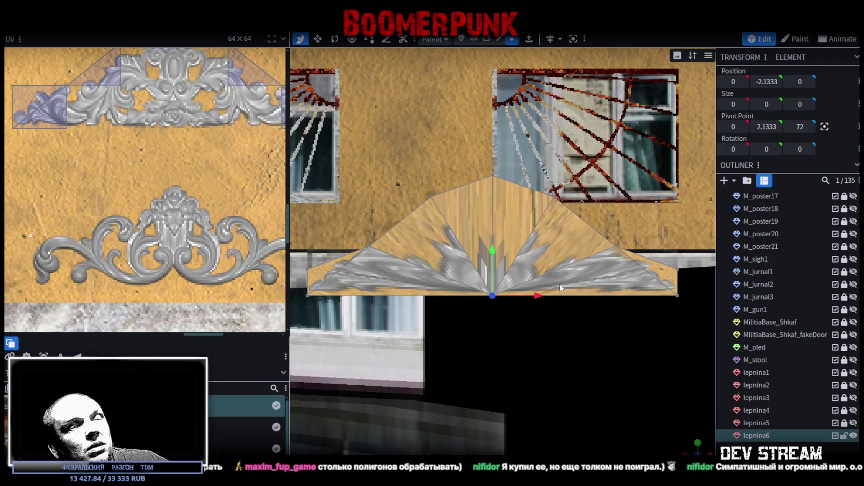
pyautogui.scroll(-1, 566, 285)
pyautogui.moveTo(694, 450)
pyautogui.mouseDown()
pyautogui.moveTo(589, 343)
pyautogui.moveTo(521, 315)
pyautogui.moveTo(538, 332)
pyautogui.moveTo(668, 285)
pyautogui.mouseUp()
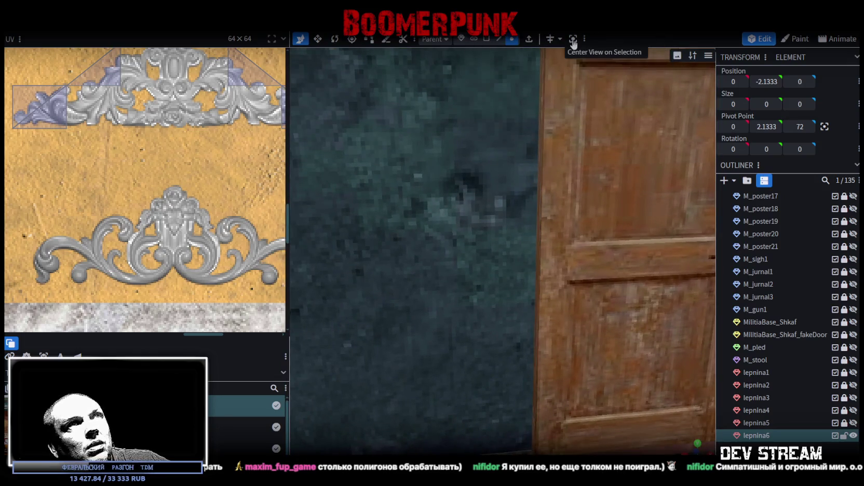
pyautogui.click(573, 39)
pyautogui.scroll(-5, 556, 290)
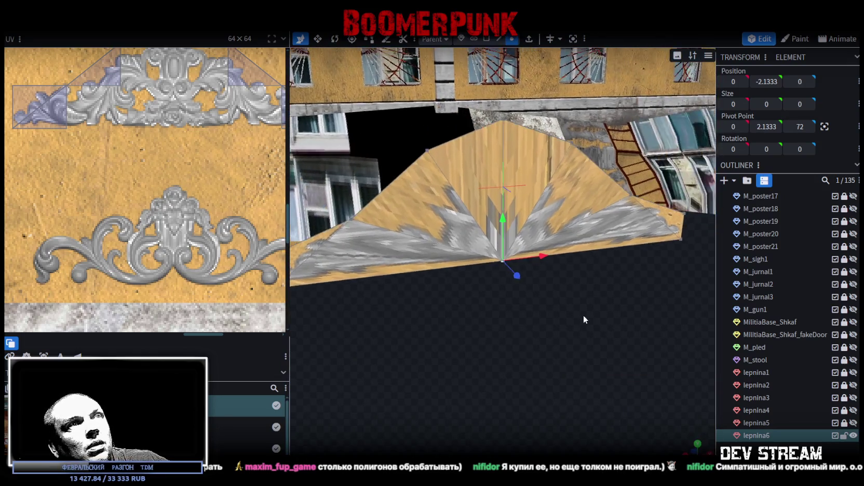
# Step: Switch to face selection and snap to a straight front view of the ornament
pyautogui.click(482, 40)
pyautogui.moveTo(514, 302)
pyautogui.mouseDown()
pyautogui.moveTo(528, 321)
pyautogui.moveTo(386, 204)
pyautogui.moveTo(640, 284)
pyautogui.mouseUp()
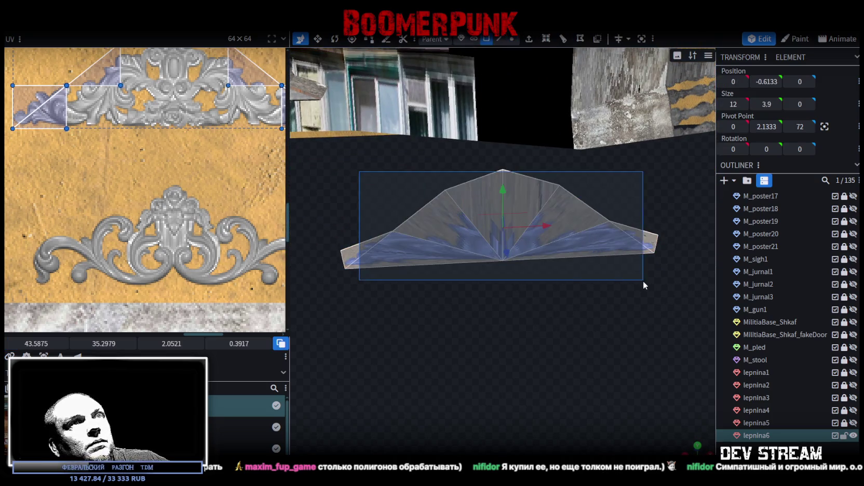
pyautogui.press('KP_1')
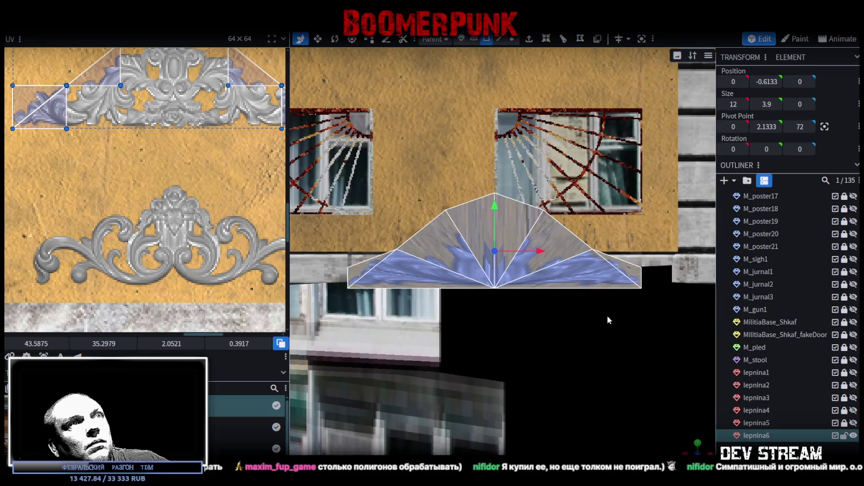
# Step: Move the lepnina6 UV island onto the ornament texture and nudge it into alignment
pyautogui.click(151, 234)
pyautogui.scroll(-3, 191, 140)
pyautogui.scroll(-3, 191, 140)
pyautogui.moveTo(61, 79)
pyautogui.mouseDown()
pyautogui.moveTo(174, 133)
pyautogui.moveTo(180, 150)
pyautogui.mouseUp()
pyautogui.scroll(5, 140, 195)
pyautogui.moveTo(140, 195); pyautogui.dragTo(148, 189)
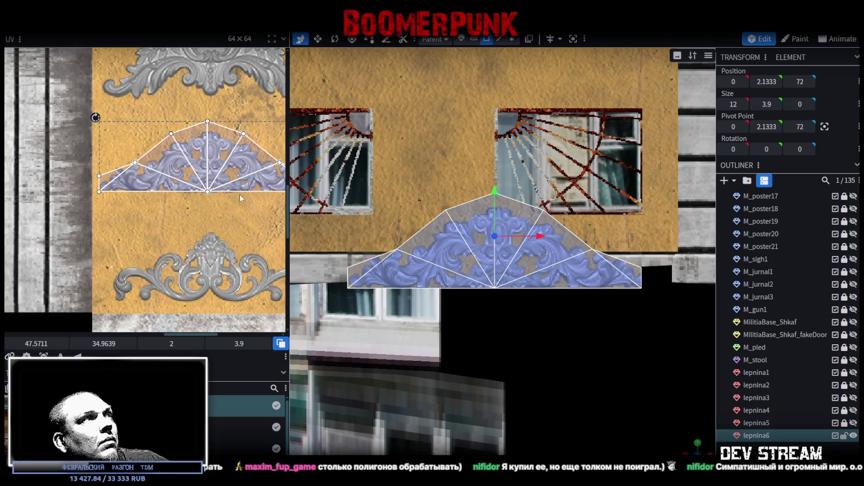
# Step: Raise the two side UV vertices and box-select the vertices along the bottom edge
pyautogui.scroll(2, 240, 198)
pyautogui.scroll(2, 519, 224)
pyautogui.moveTo(545, 219); pyautogui.dragTo(544, 220)
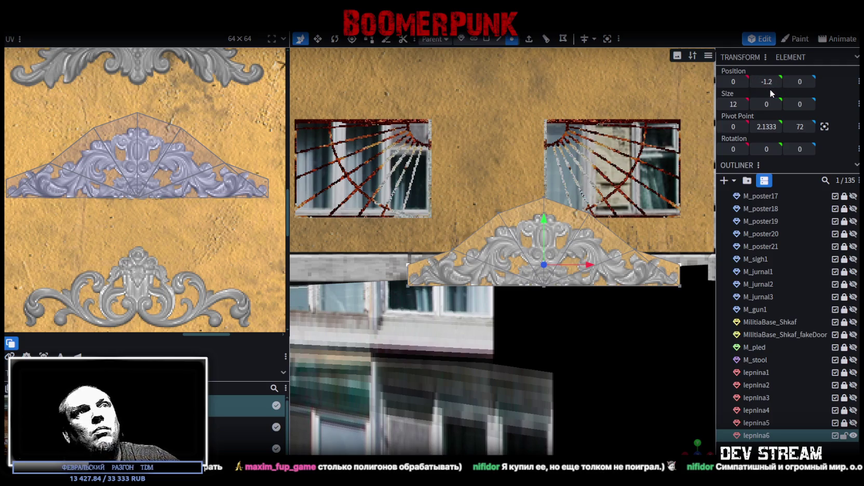
pyautogui.click(12, 180)
pyautogui.moveTo(12, 180)
pyautogui.mouseDown()
pyautogui.moveTo(268, 194)
pyautogui.moveTo(240, 179)
pyautogui.mouseUp()
pyautogui.scroll(5, 262, 192)
pyautogui.scroll(2, 240, 180)
pyautogui.scroll(-5, 213, 204)
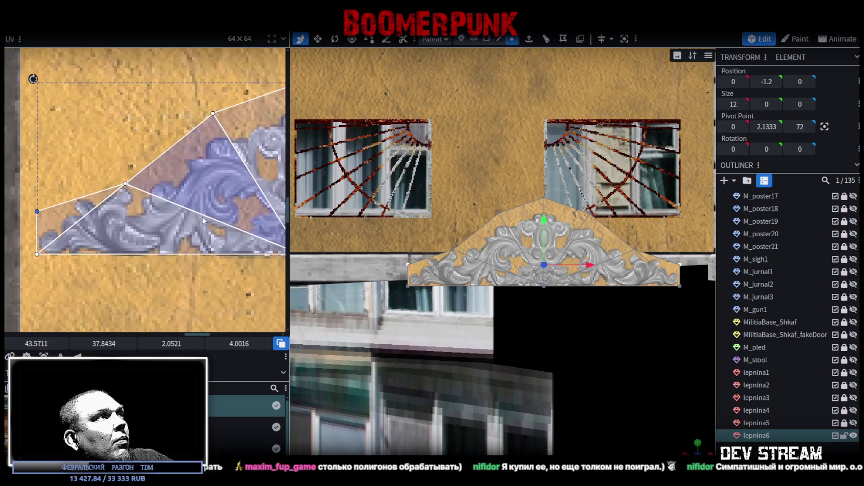
pyautogui.scroll(4, 107, 209)
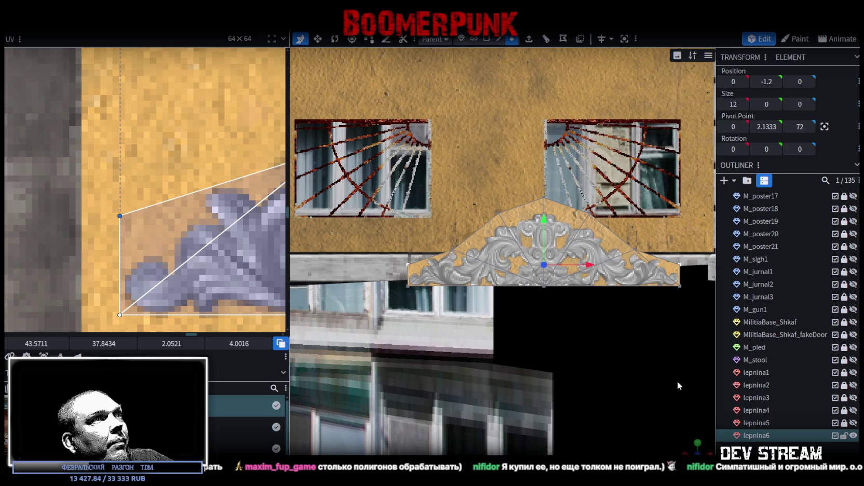
# Step: Box-select all of lepnina6's UV vertices and shift them down onto the carved texture
pyautogui.click(613, 384)
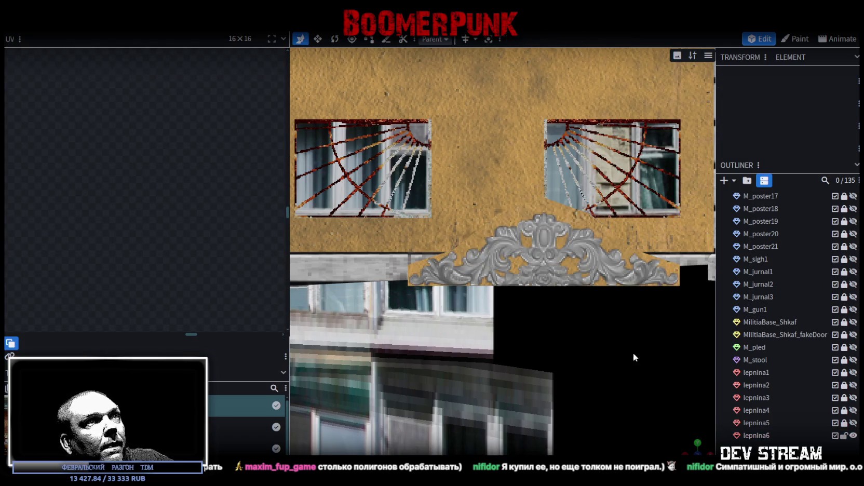
pyautogui.click(577, 285)
pyautogui.scroll(3, 144, 218)
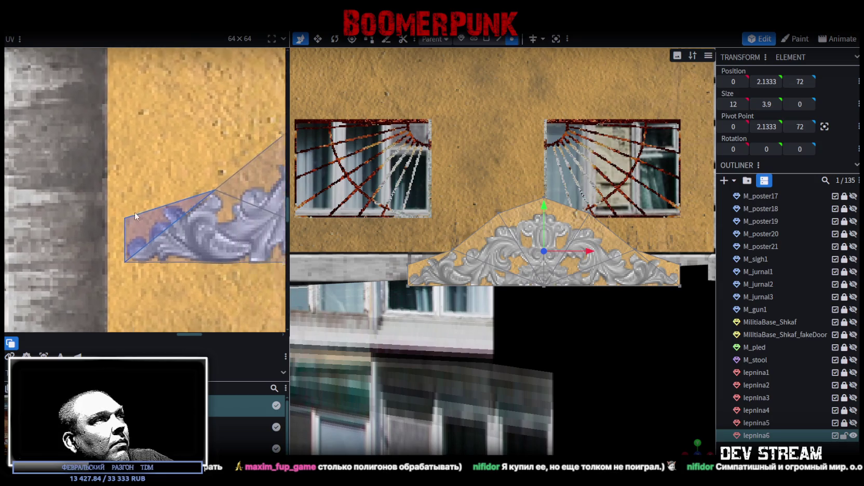
pyautogui.scroll(-4, 144, 218)
pyautogui.moveTo(56, 168); pyautogui.dragTo(270, 252)
pyautogui.scroll(3, 154, 254)
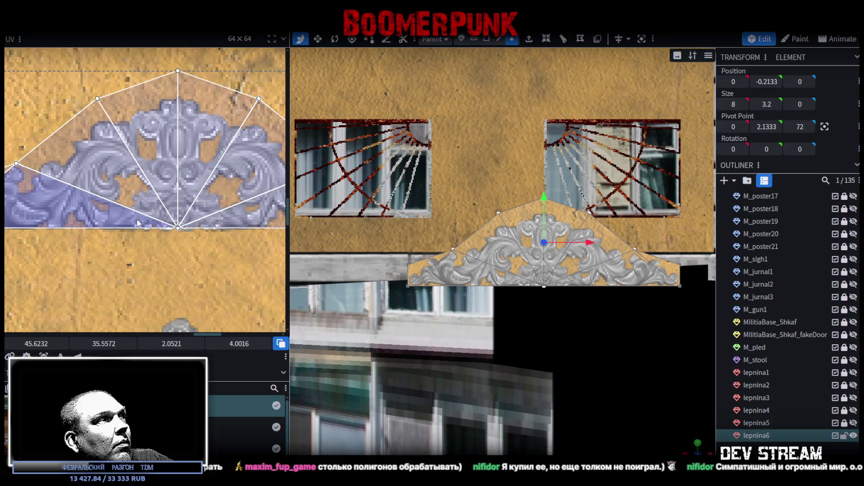
pyautogui.moveTo(137, 224); pyautogui.dragTo(136, 224)
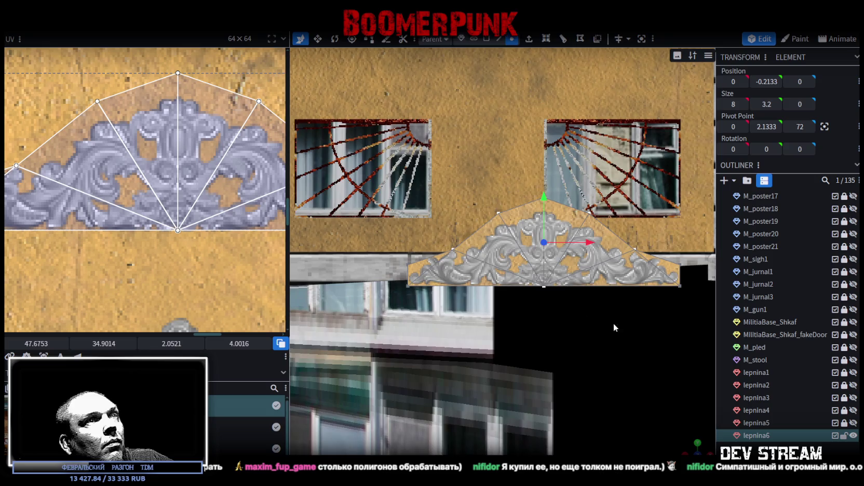
pyautogui.scroll(2, 629, 367)
pyautogui.moveTo(709, 451)
pyautogui.mouseDown()
pyautogui.moveTo(593, 389)
pyautogui.moveTo(562, 359)
pyautogui.mouseUp()
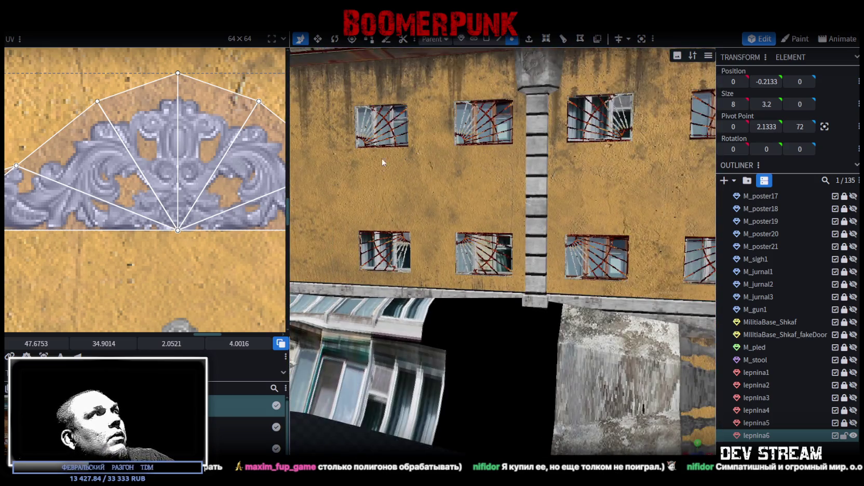
pyautogui.click(79, 22)
# Step: Export the model as FBX file Build0Tutor.fbx, confirming the export options
pyautogui.moveTo(156, 206)
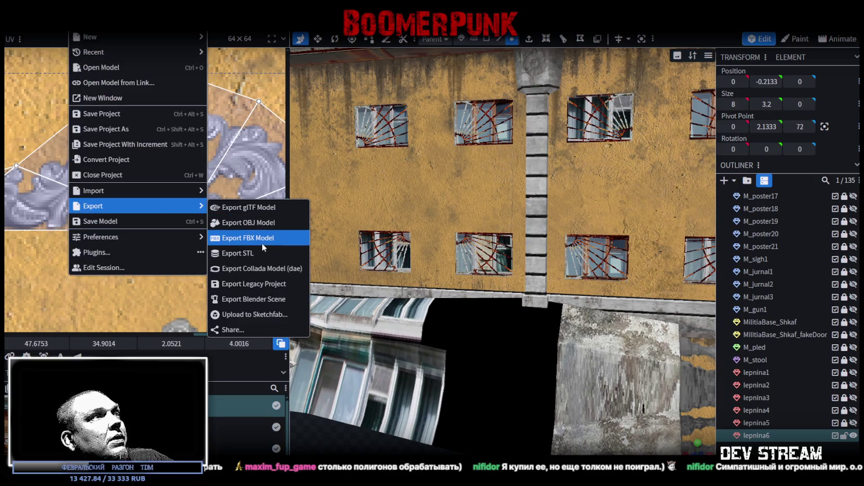
pyautogui.click(263, 248)
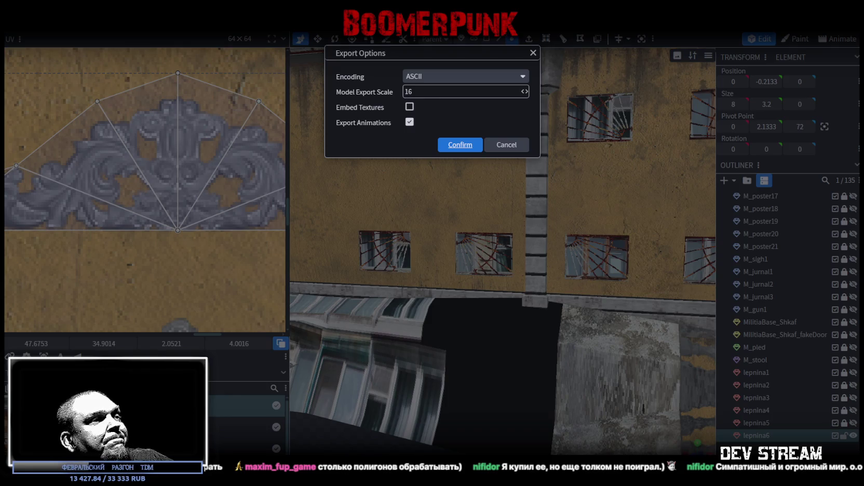
pyautogui.click(460, 145)
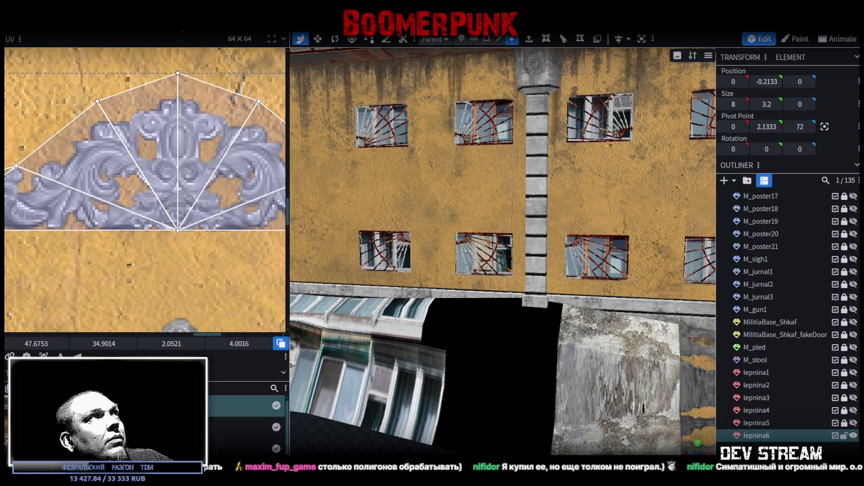
# Step: Save the other open project, Build08.bbmodel, and return to the building project
pyautogui.hotkey('ctrl', 'Tab')
pyautogui.hotkey('ctrl', 's')
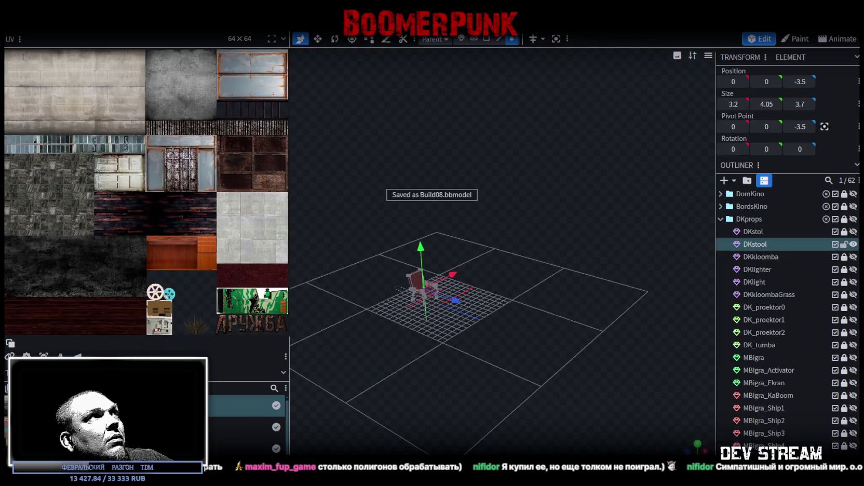
pyautogui.hotkey('ctrl', 'Tab')
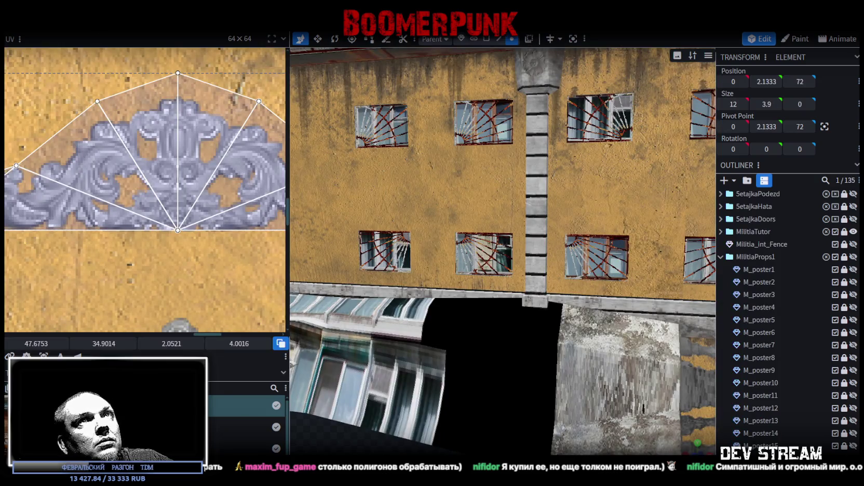
pyautogui.hotkey('alt', 'Tab')
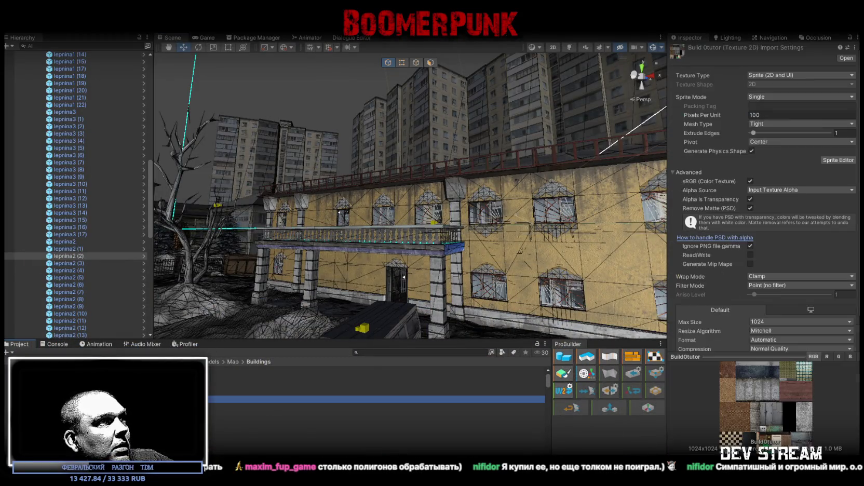
# Step: Swap lepnina1's mesh to lepnina4 and review its prefab overrides
pyautogui.scroll(5, 499, 192)
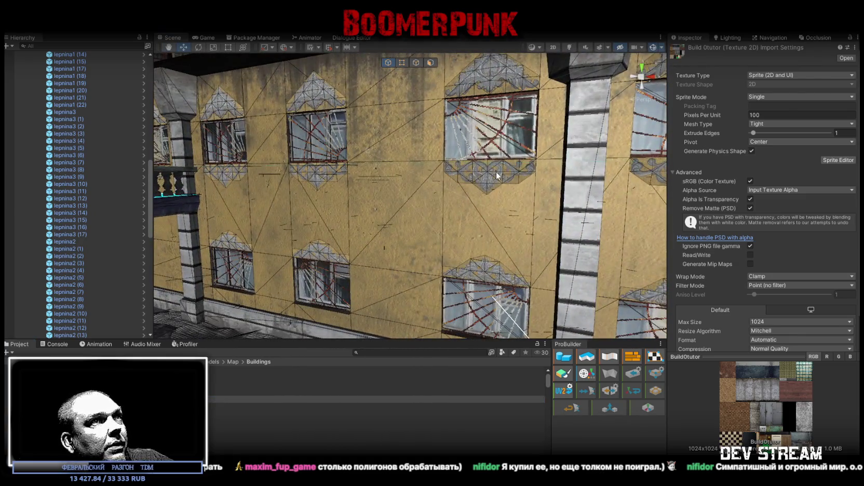
pyautogui.click(497, 171)
pyautogui.press('f')
pyautogui.scroll(10, 76, 289)
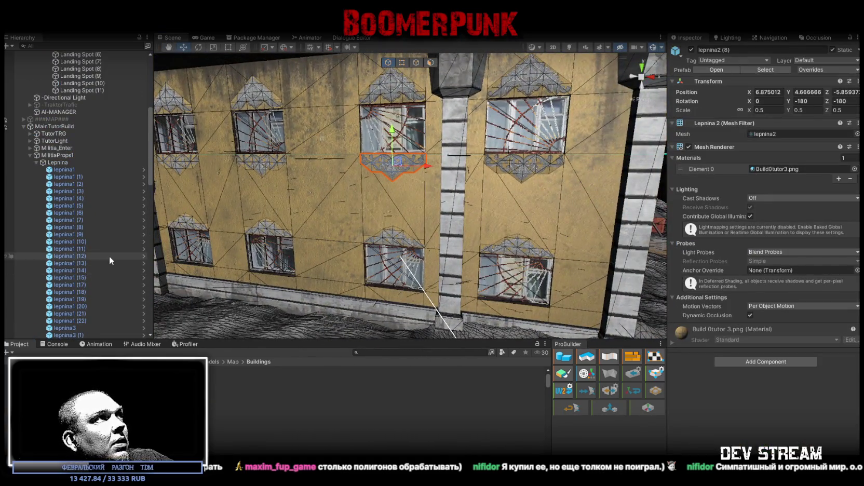
pyautogui.click(60, 171)
pyautogui.click(857, 134)
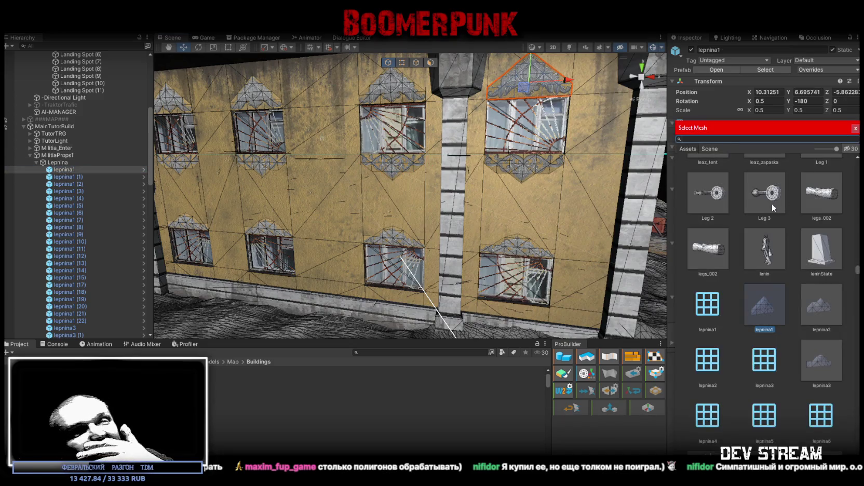
pyautogui.doubleClick(708, 414)
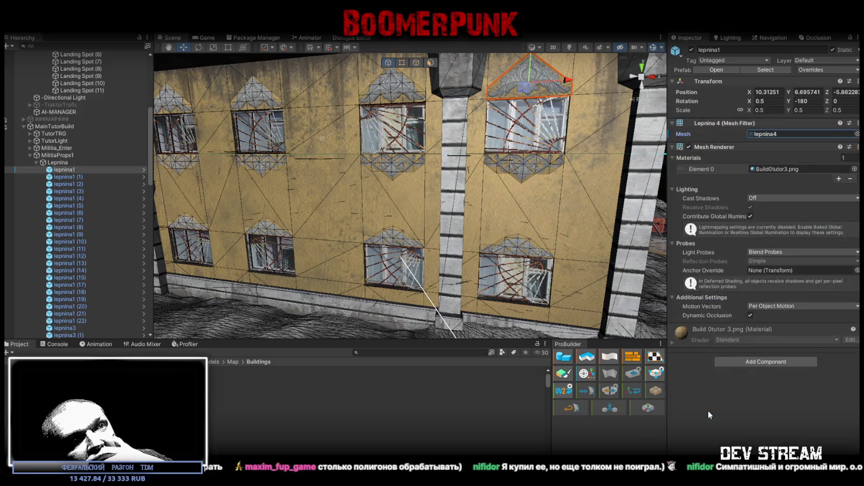
pyautogui.click(821, 69)
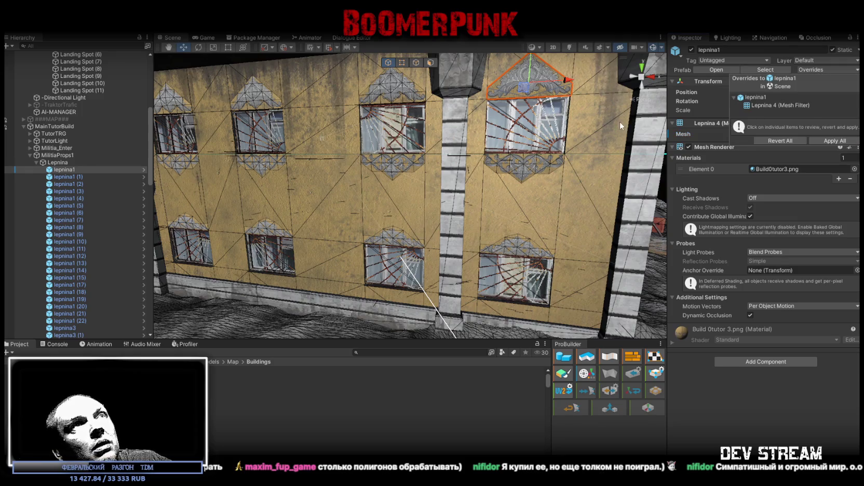
pyautogui.click(617, 146)
pyautogui.moveTo(617, 146)
pyautogui.mouseDown()
pyautogui.moveTo(570, 97)
pyautogui.moveTo(517, 118)
pyautogui.moveTo(471, 201)
pyautogui.mouseUp()
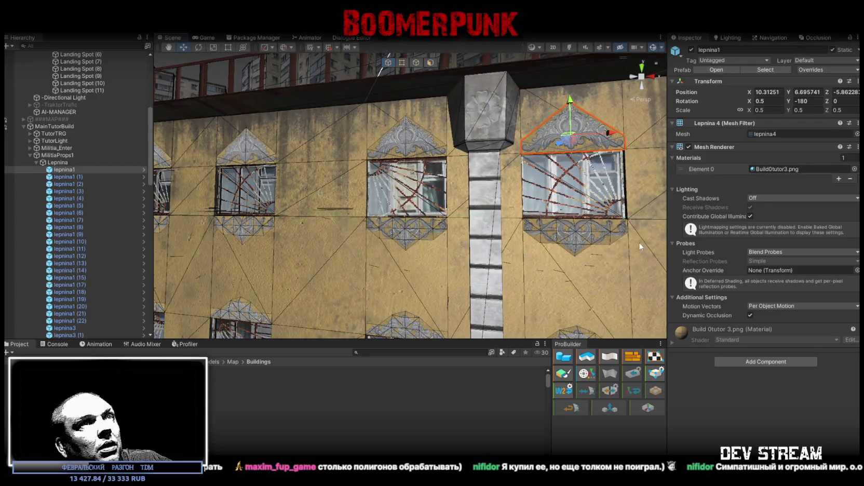
pyautogui.scroll(-2, 96, 250)
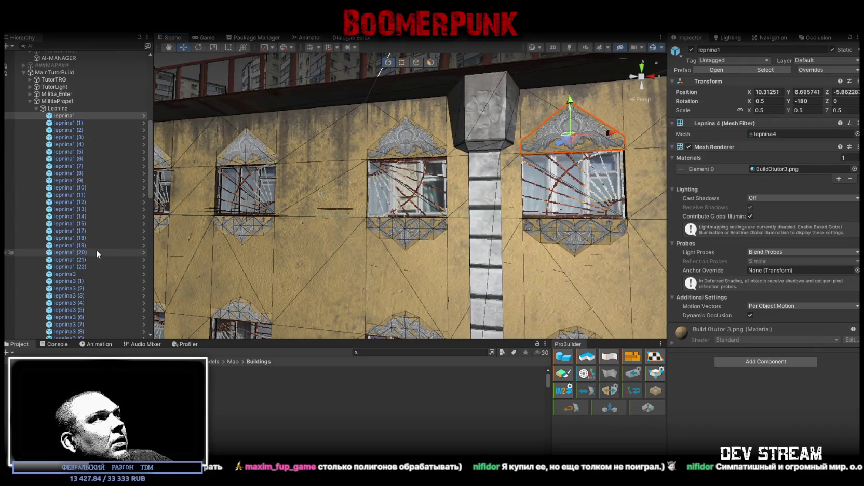
# Step: Assign the lepnina6 mesh to lepnina3 and check its prefab overrides
pyautogui.click(77, 273)
pyautogui.click(857, 134)
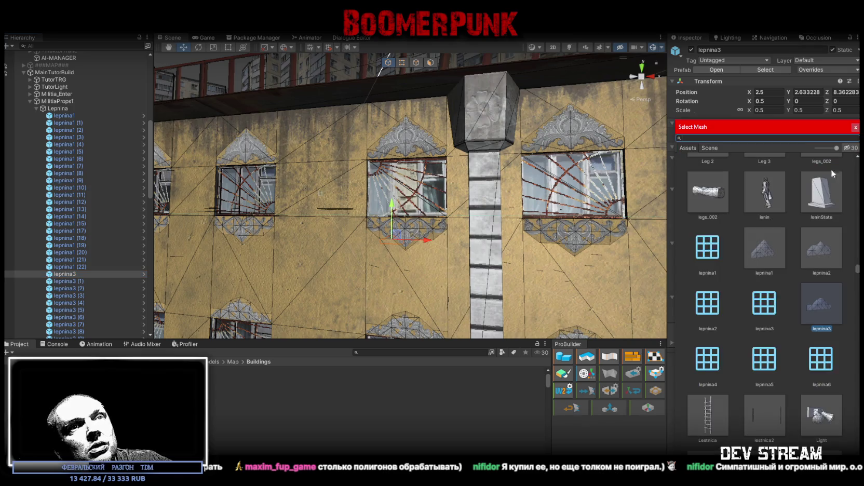
pyautogui.doubleClick(822, 357)
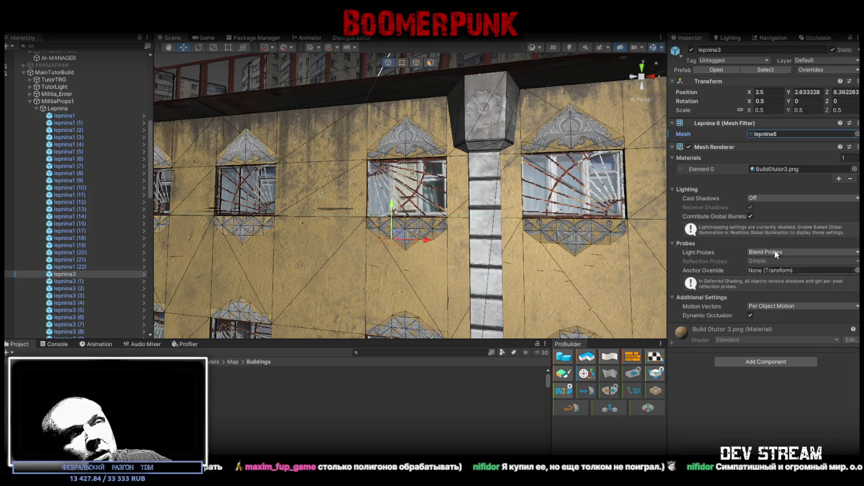
pyautogui.click(827, 70)
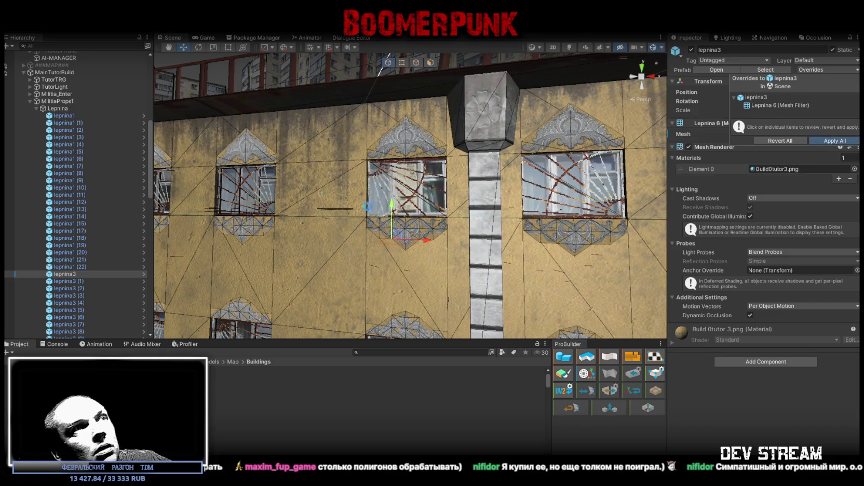
# Step: Select all lepnina2 objects and move the group below lepnina1 (22) in the Hierarchy
pyautogui.scroll(-5, 77, 270)
pyautogui.click(69, 268)
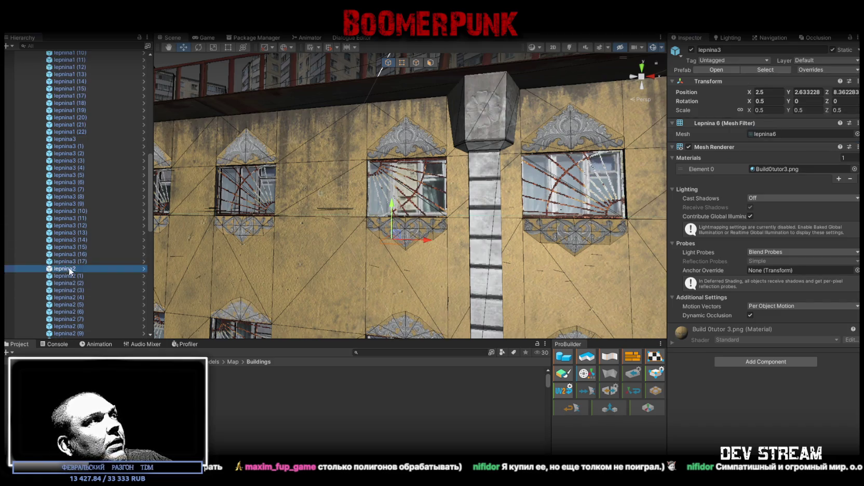
pyautogui.scroll(-4, 87, 282)
pyautogui.keyDown('shift'); pyautogui.click(87, 282); pyautogui.keyUp('shift')
pyautogui.scroll(3, 94, 232)
pyautogui.moveTo(85, 222); pyautogui.dragTo(73, 108)
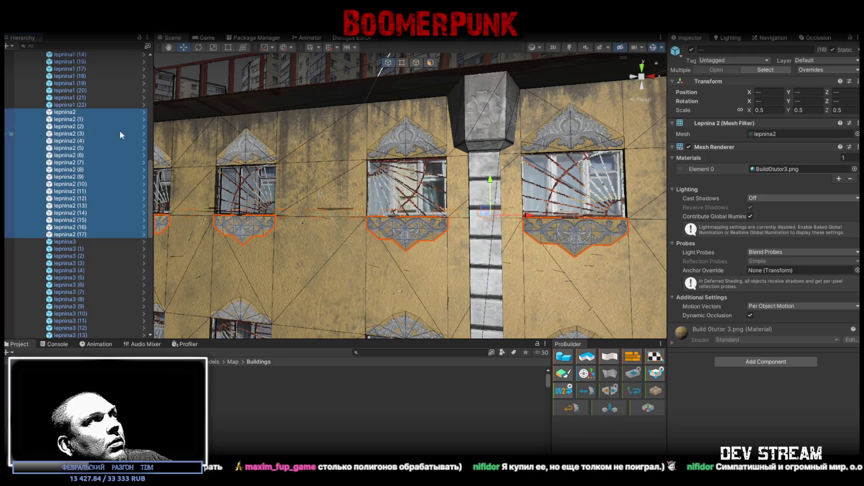
# Step: Give lepnina2 the lepnina5 mesh and apply all prefab overrides
pyautogui.click(66, 111)
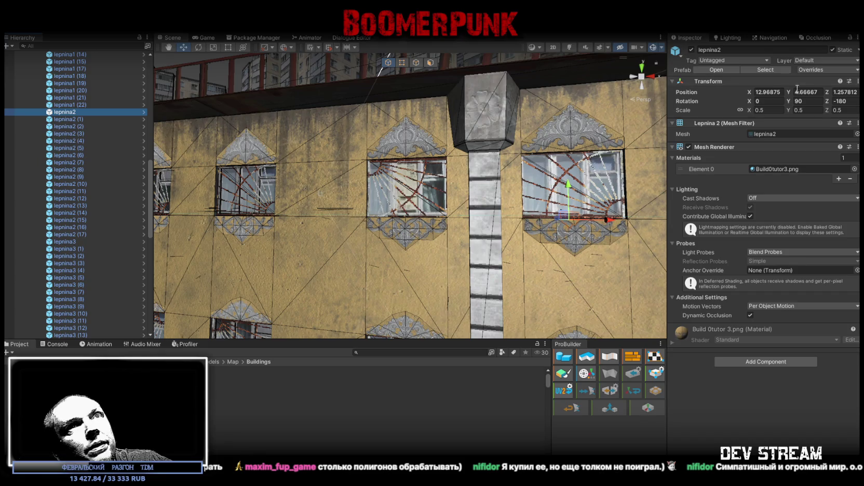
pyautogui.click(857, 134)
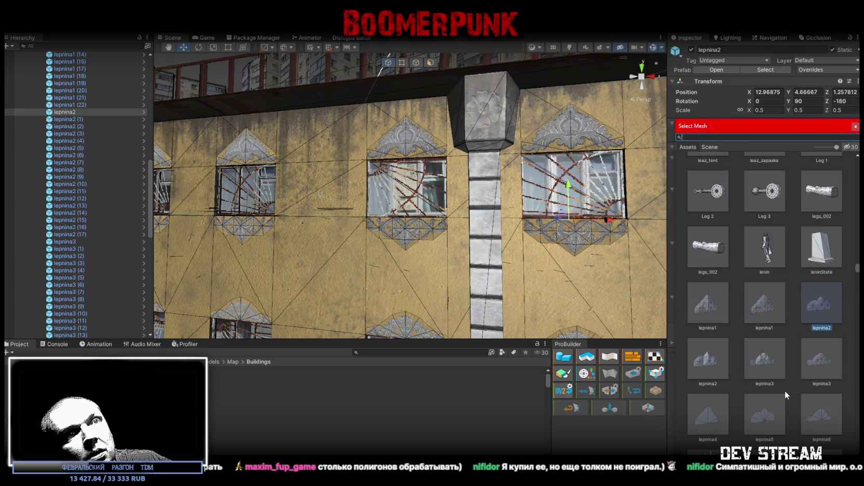
pyautogui.click(775, 418)
pyautogui.doubleClick(764, 416)
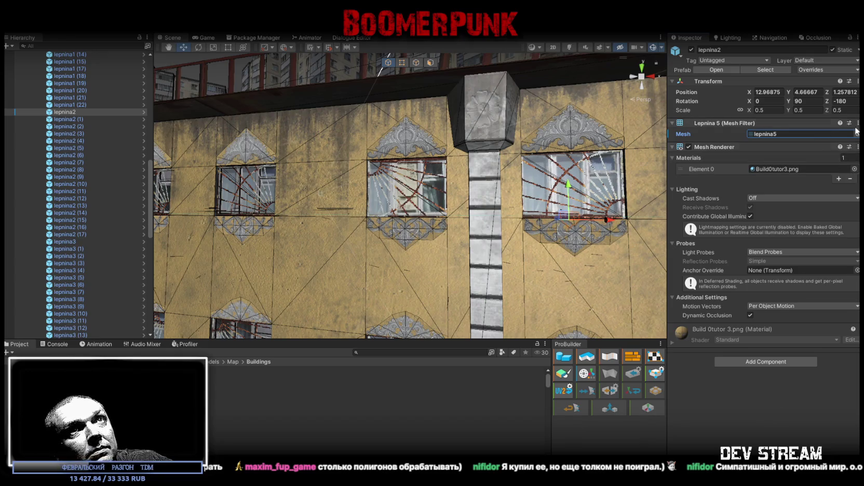
pyautogui.click(828, 69)
pyautogui.click(832, 141)
pyautogui.moveTo(552, 179)
pyautogui.mouseDown()
pyautogui.moveTo(521, 193)
pyautogui.moveTo(338, 188)
pyautogui.mouseUp()
# Step: Frame lepnina2 (1) and set its Position X to -20.392
pyautogui.scroll(-2, 83, 208)
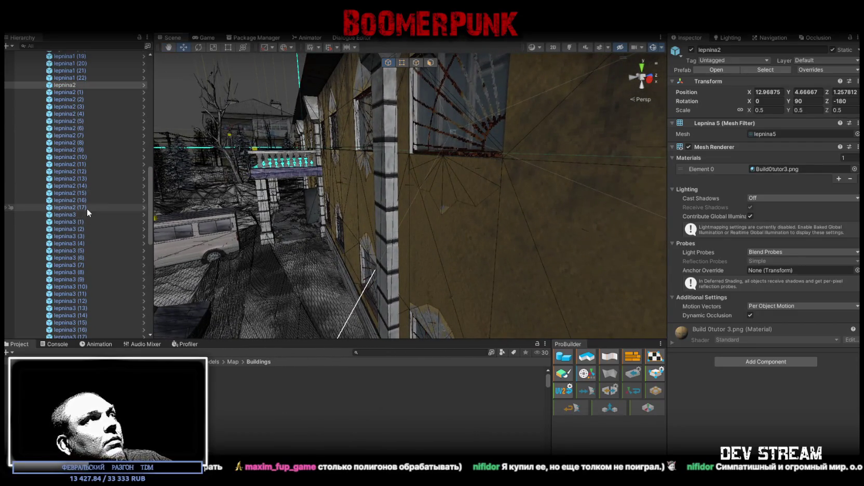
pyautogui.scroll(2, 86, 208)
pyautogui.click(69, 119)
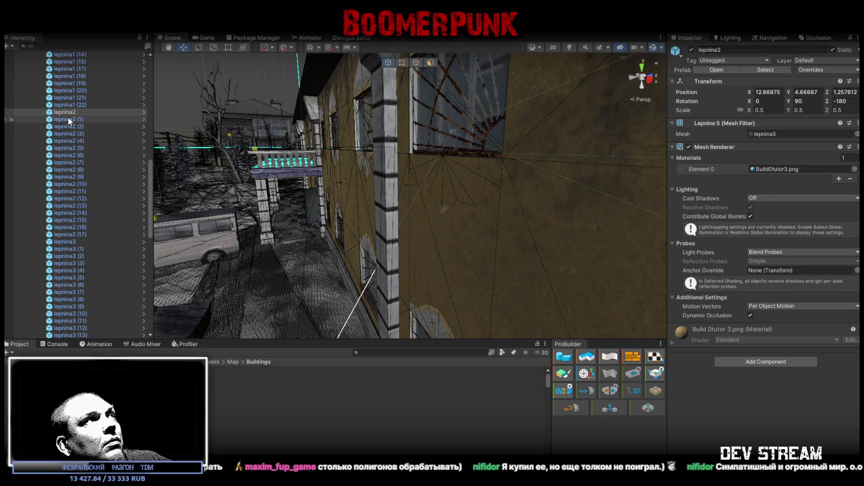
pyautogui.press('f')
pyautogui.moveTo(255, 160)
pyautogui.mouseDown()
pyautogui.moveTo(462, 159)
pyautogui.moveTo(500, 182)
pyautogui.moveTo(336, 214)
pyautogui.moveTo(307, 231)
pyautogui.mouseUp()
pyautogui.hotkey('ctrl', 'z')
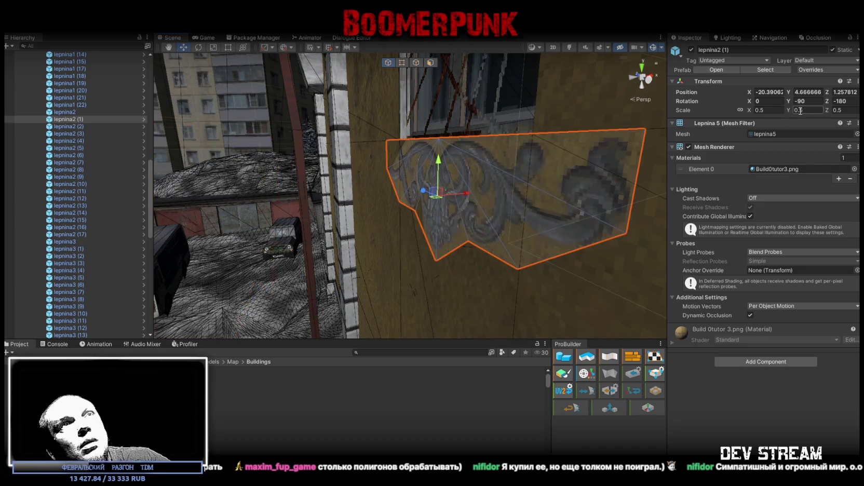
pyautogui.click(776, 94)
pyautogui.write('-20.392')
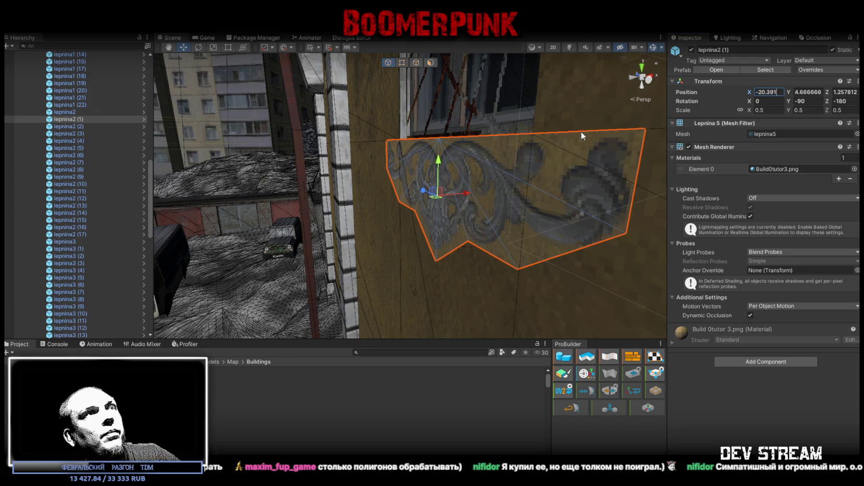
# Step: Frame lepnina2 and try different Z values, then snap it onto the window sill
pyautogui.keyDown('alt'); pyautogui.moveTo(352, 192); pyautogui.dragTo(394, 216); pyautogui.keyUp('alt')
pyautogui.doubleClick(67, 111)
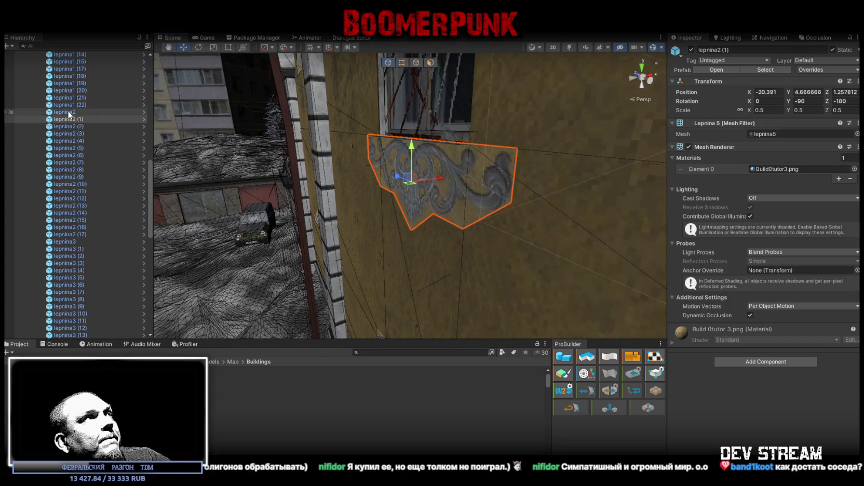
pyautogui.moveTo(299, 141)
pyautogui.keyDown('alt'); pyautogui.mouseDown()
pyautogui.moveTo(410, 178)
pyautogui.moveTo(318, 206)
pyautogui.moveTo(338, 218)
pyautogui.moveTo(281, 242)
pyautogui.moveTo(303, 205)
pyautogui.moveTo(334, 202)
pyautogui.mouseUp(); pyautogui.keyUp('alt')
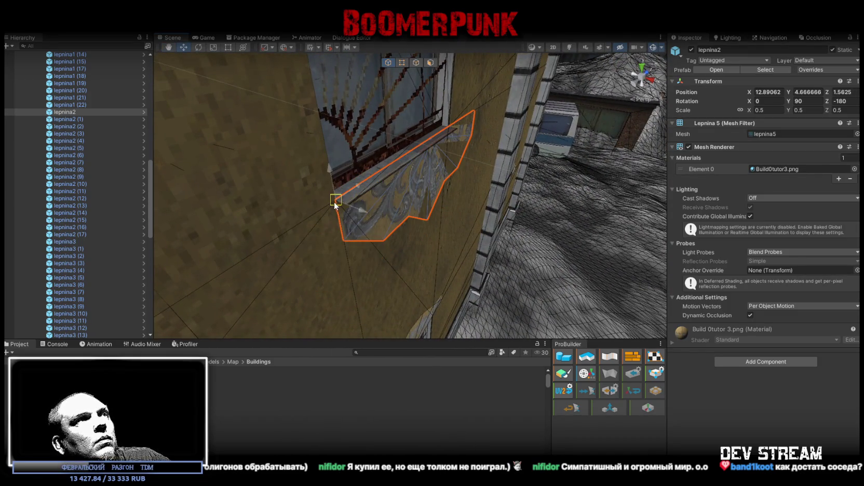
pyautogui.doubleClick(843, 92)
pyautogui.hotkey('ctrl', 'c')
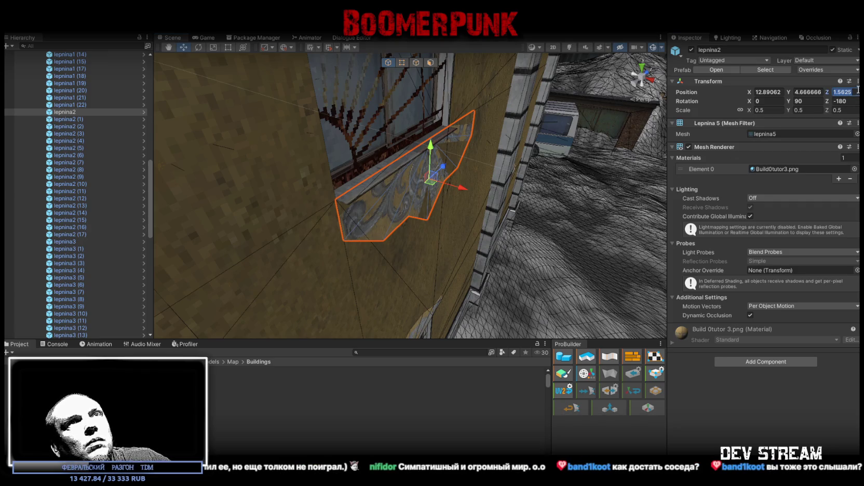
pyautogui.hotkey('ctrl', 'z')
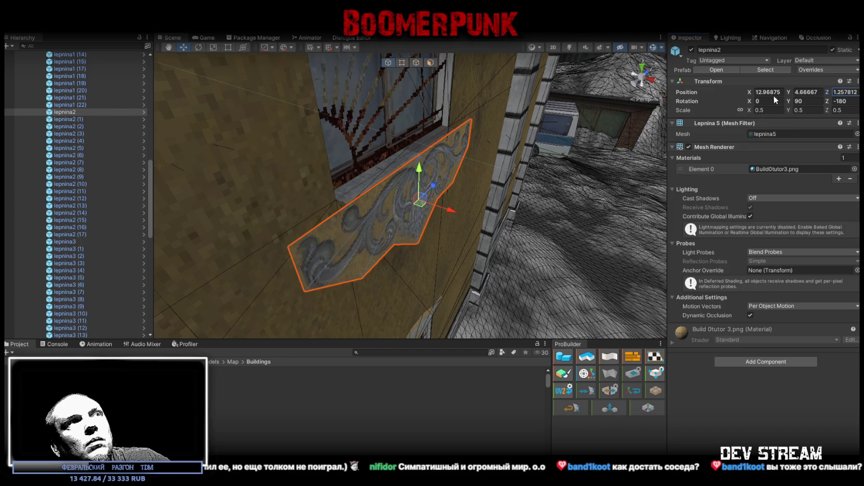
pyautogui.click(852, 91)
pyautogui.hotkey('ctrl', 'v')
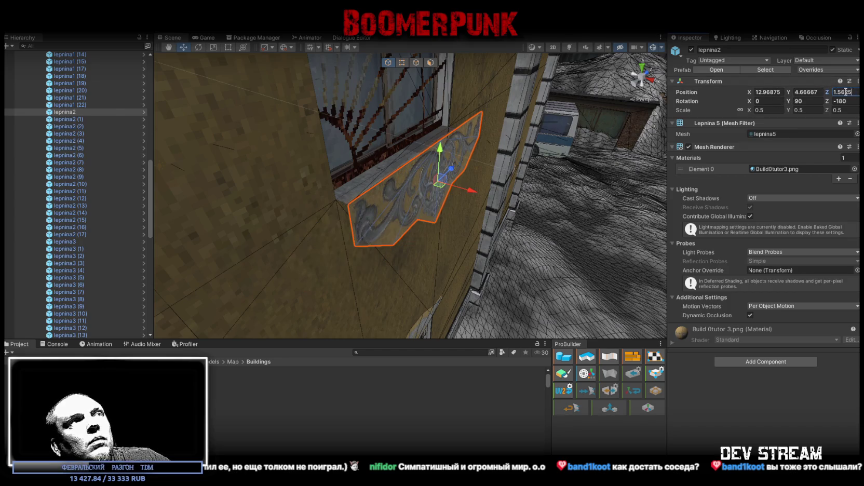
pyautogui.hotkey('ctrl', 'z')
pyautogui.moveTo(327, 242)
pyautogui.mouseDown()
pyautogui.moveTo(308, 232)
pyautogui.moveTo(346, 190)
pyautogui.mouseUp()
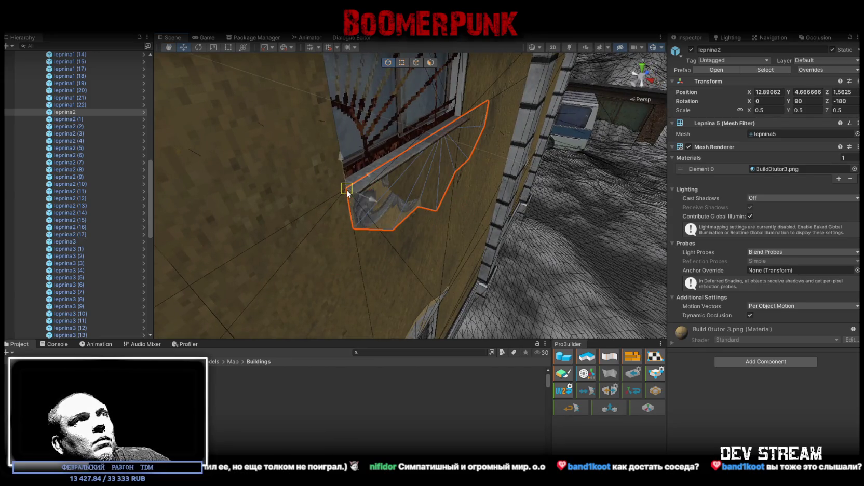
# Step: Set lepnina2's Position X to 12.891, undoing the sill snap, and view the whole facade
pyautogui.click(777, 92)
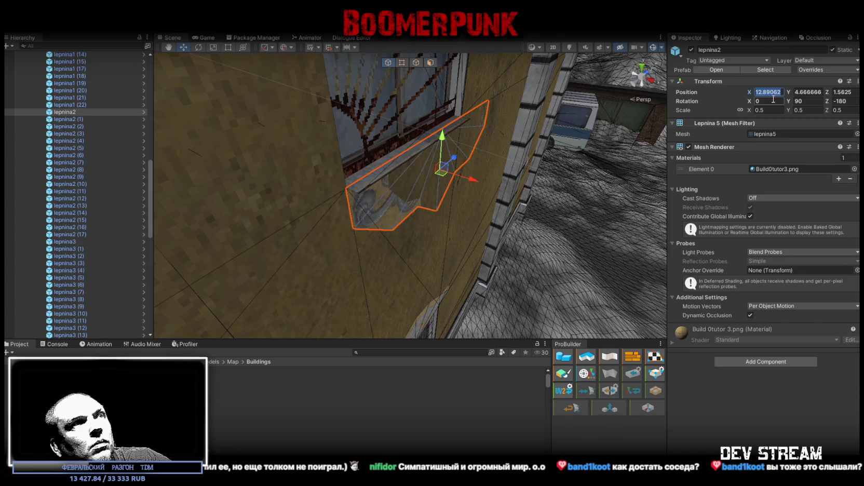
pyautogui.hotkey('ctrl', 'z')
pyautogui.moveTo(511, 205)
pyautogui.mouseDown()
pyautogui.moveTo(443, 227)
pyautogui.moveTo(483, 203)
pyautogui.mouseUp()
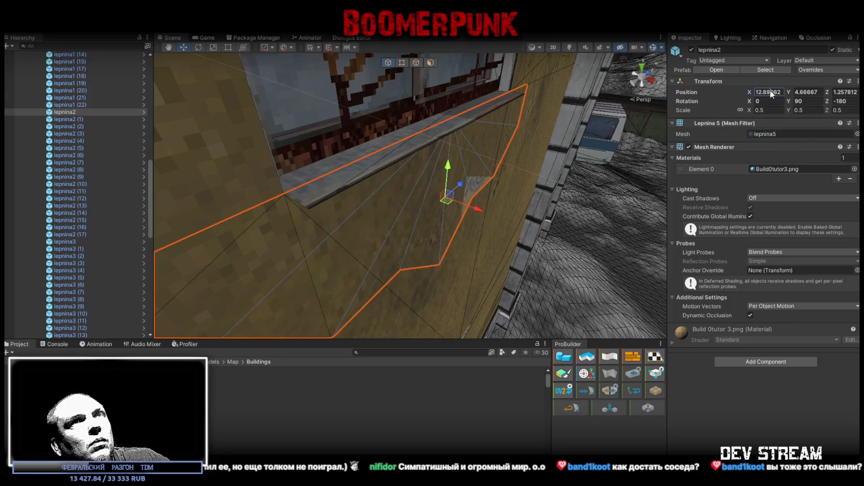
pyautogui.moveTo(499, 197); pyautogui.dragTo(447, 166)
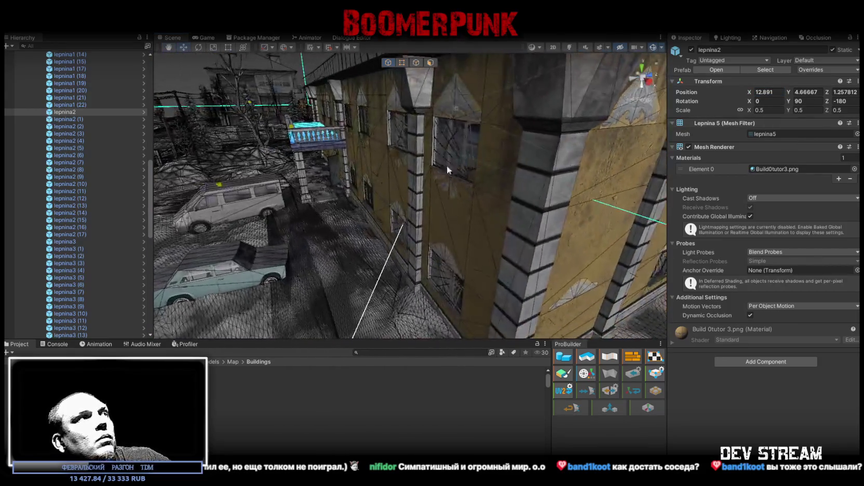
pyautogui.click(73, 120)
# Step: Add lepnina2 (8) and (9) to the selection and slide them along Z, trimming the Z decimals
pyautogui.keyDown('shift'); pyautogui.click(78, 169); pyautogui.keyUp('shift')
pyautogui.moveTo(213, 164); pyautogui.dragTo(276, 156)
pyautogui.keyDown('shift'); pyautogui.click(67, 176); pyautogui.keyUp('shift')
pyautogui.moveTo(364, 156)
pyautogui.mouseDown()
pyautogui.moveTo(403, 151)
pyautogui.moveTo(398, 159)
pyautogui.mouseUp()
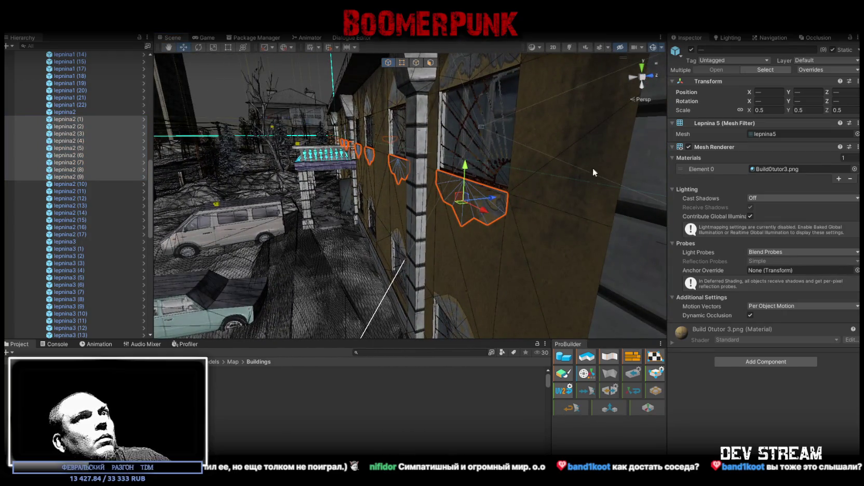
pyautogui.moveTo(748, 93)
pyautogui.mouseDown()
pyautogui.moveTo(735, 89)
pyautogui.moveTo(749, 93)
pyautogui.mouseUp()
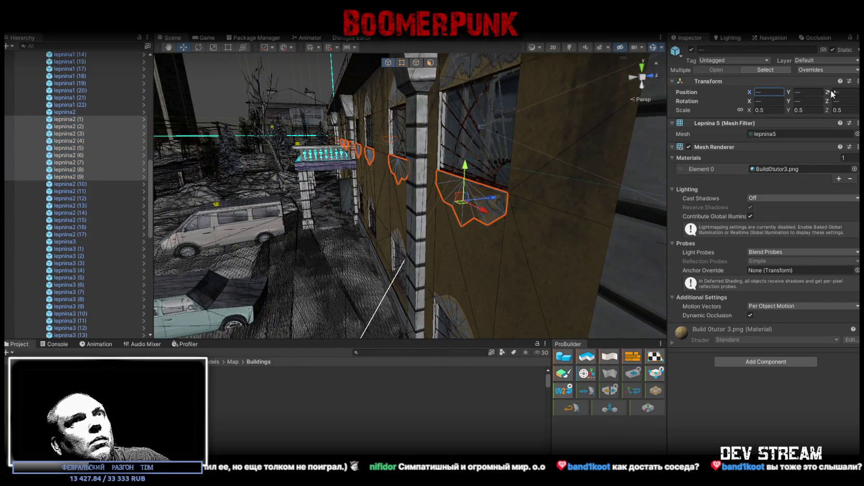
pyautogui.moveTo(827, 93)
pyautogui.mouseDown()
pyautogui.moveTo(814, 92)
pyautogui.moveTo(824, 92)
pyautogui.mouseUp()
pyautogui.moveTo(656, 122); pyautogui.dragTo(687, 118)
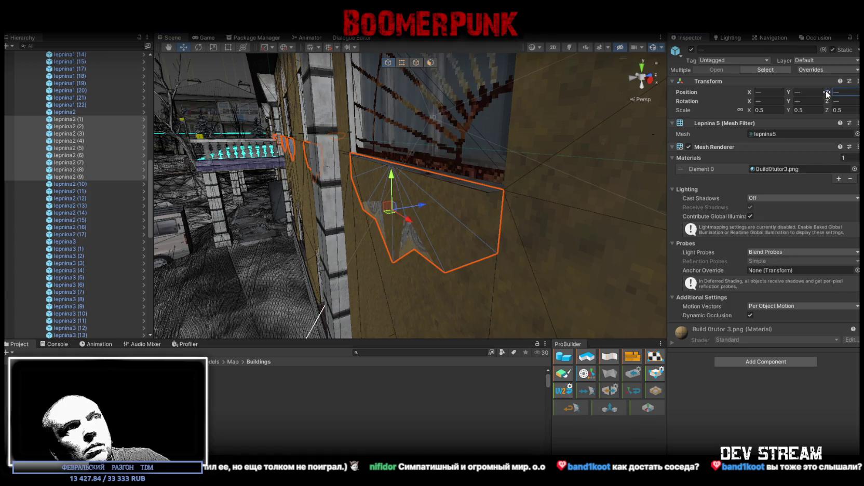
pyautogui.moveTo(829, 93); pyautogui.dragTo(832, 94)
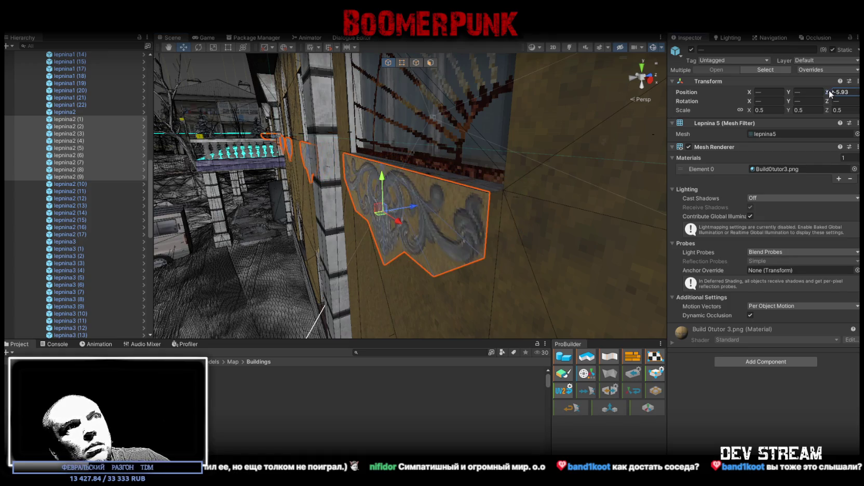
pyautogui.moveTo(461, 172); pyautogui.dragTo(475, 173)
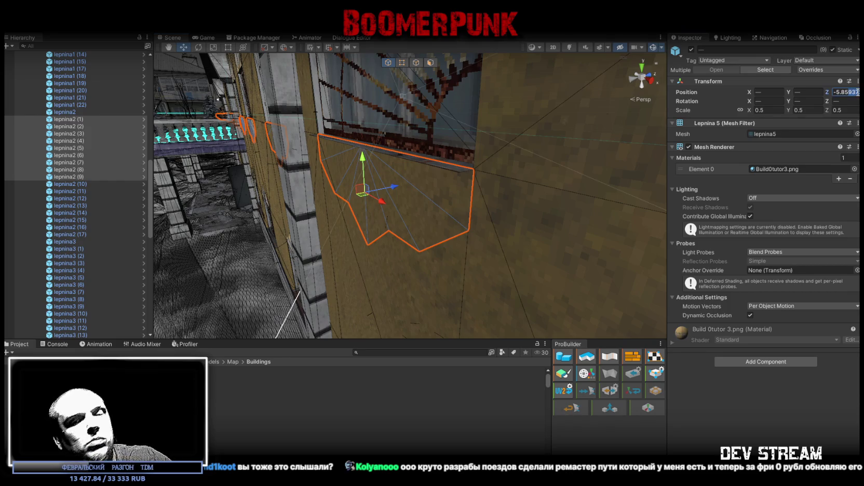
pyautogui.press('BackSpace')
pyautogui.press('BackSpace')
pyautogui.write('6')
pyautogui.moveTo(433, 137)
pyautogui.mouseDown()
pyautogui.moveTo(428, 125)
pyautogui.moveTo(107, 158)
pyautogui.mouseUp()
# Step: Select lepnina2 (10) through (17) and slide them along Z toward the wall, undoing the last move
pyautogui.click(75, 184)
pyautogui.keyDown('shift'); pyautogui.click(76, 235); pyautogui.keyUp('shift')
pyautogui.moveTo(347, 144); pyautogui.dragTo(207, 167)
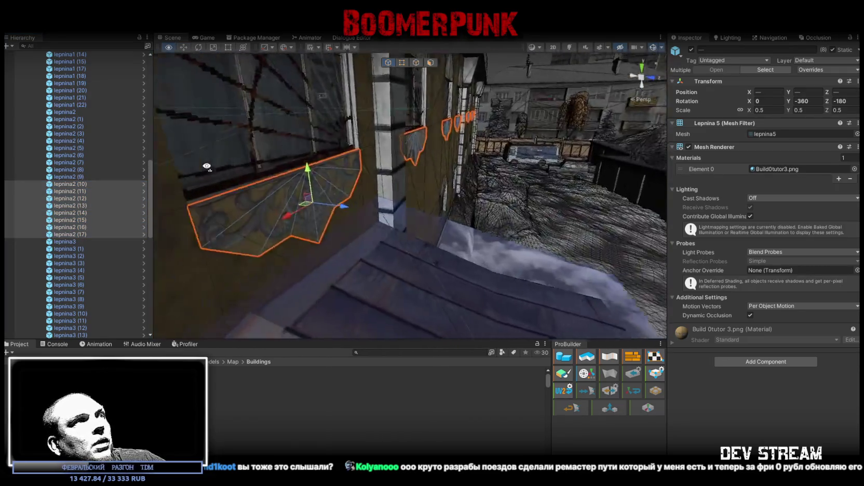
pyautogui.press('f')
pyautogui.moveTo(828, 93); pyautogui.dragTo(852, 94)
pyautogui.press('f')
pyautogui.moveTo(468, 213); pyautogui.dragTo(390, 191)
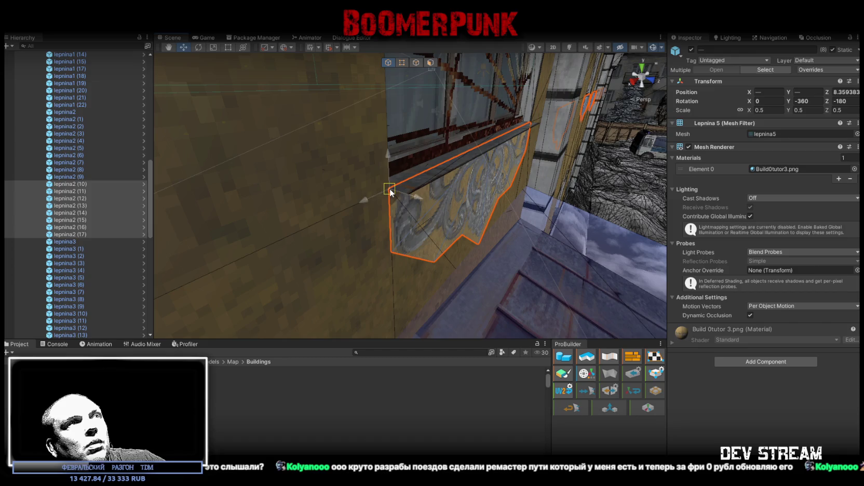
pyautogui.moveTo(530, 202); pyautogui.dragTo(551, 205)
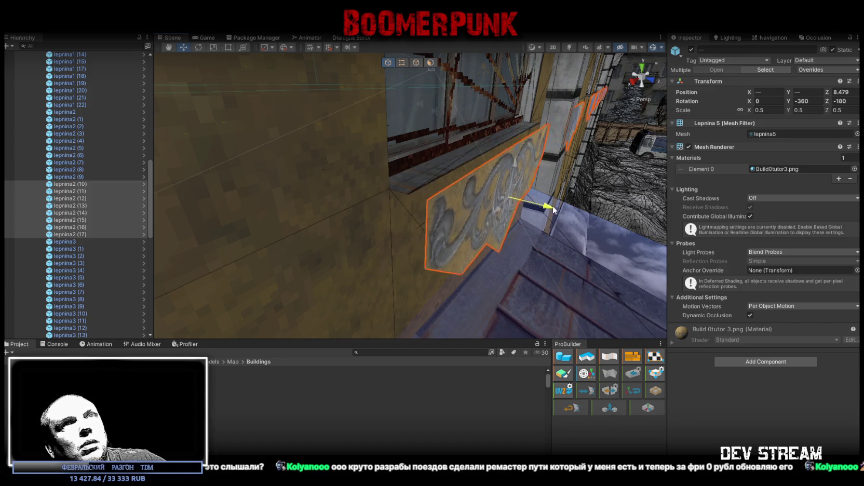
pyautogui.hotkey('ctrl', 'z')
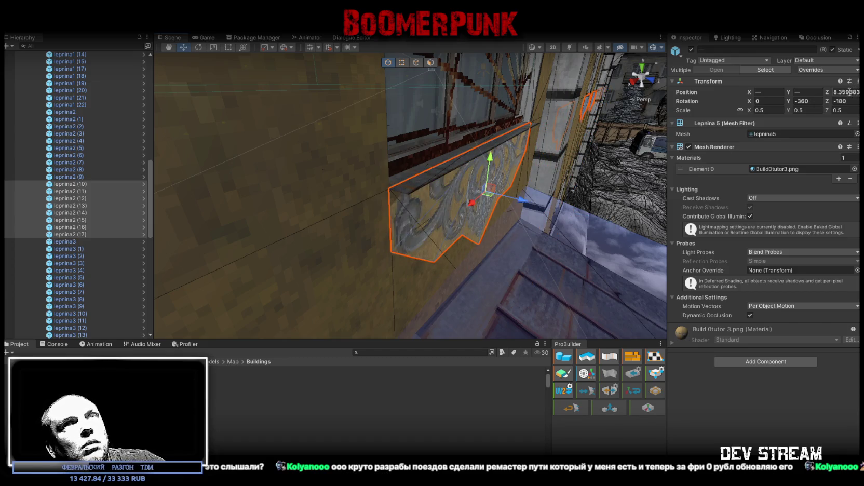
# Step: Set the selected ornaments' Position Z to 8.36 and bring up options for the Build0tutor3 texture
pyautogui.doubleClick(849, 92)
pyautogui.write('8.36')
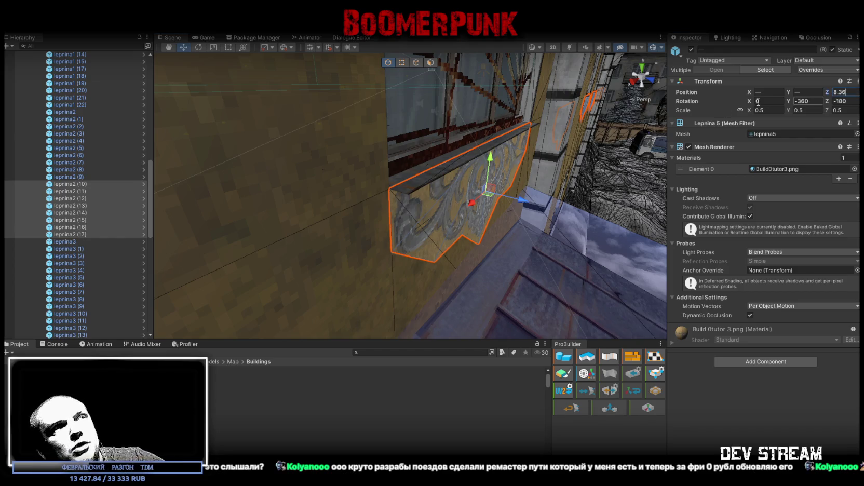
pyautogui.moveTo(363, 156)
pyautogui.mouseDown()
pyautogui.moveTo(327, 145)
pyautogui.moveTo(469, 153)
pyautogui.mouseUp()
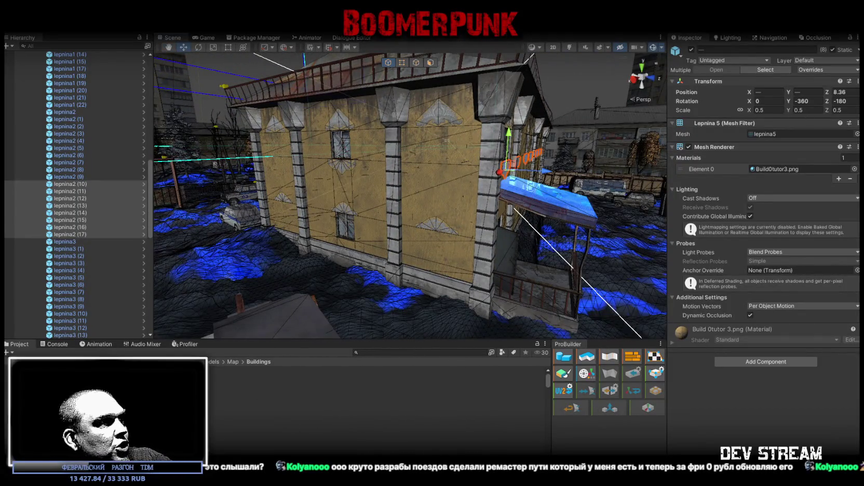
pyautogui.click(185, 443)
pyautogui.rightClick(184, 443)
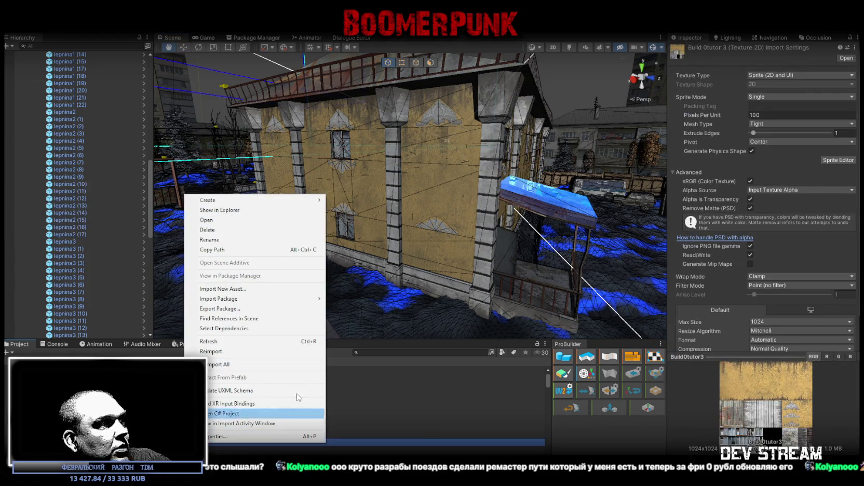
# Step: Reveal Build0tutor3 on disk, open the atlas in Photoshop, and switch to the Move tool
pyautogui.click(229, 210)
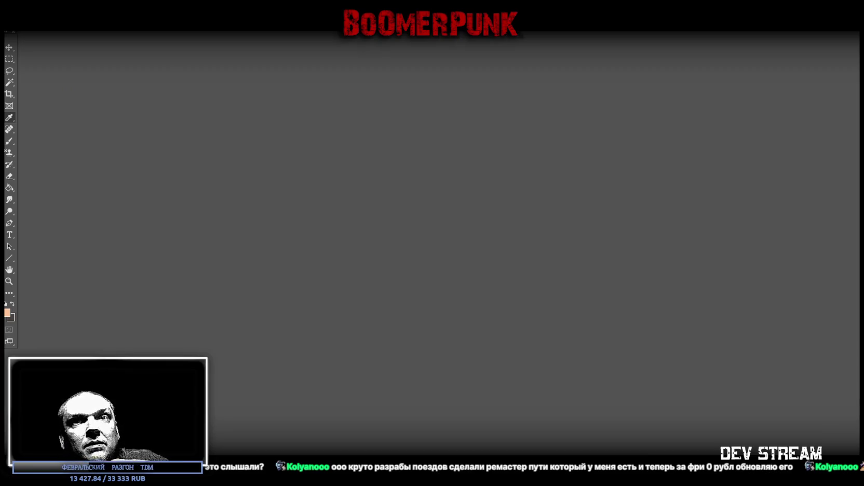
pyautogui.press('v')
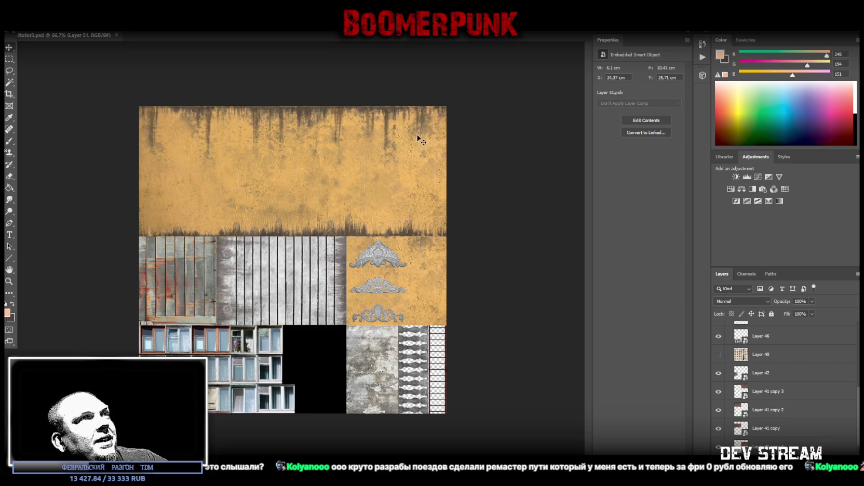
# Step: Save the atlas as Build0tutor3.png in PNG format, overwriting the existing file
pyautogui.scroll(10, 849, 419)
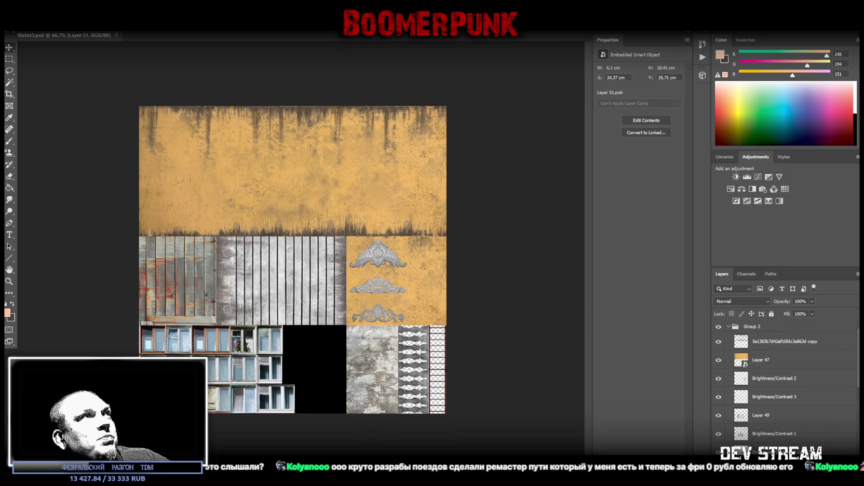
pyautogui.click(23, 25)
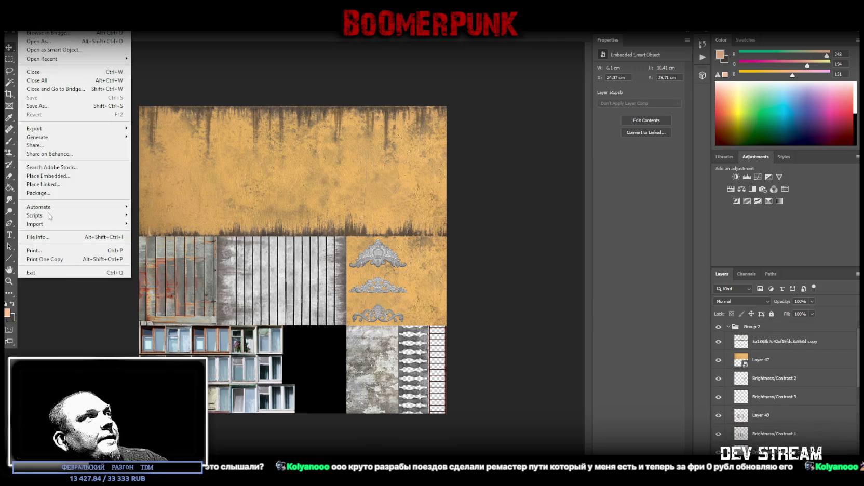
pyautogui.click(63, 110)
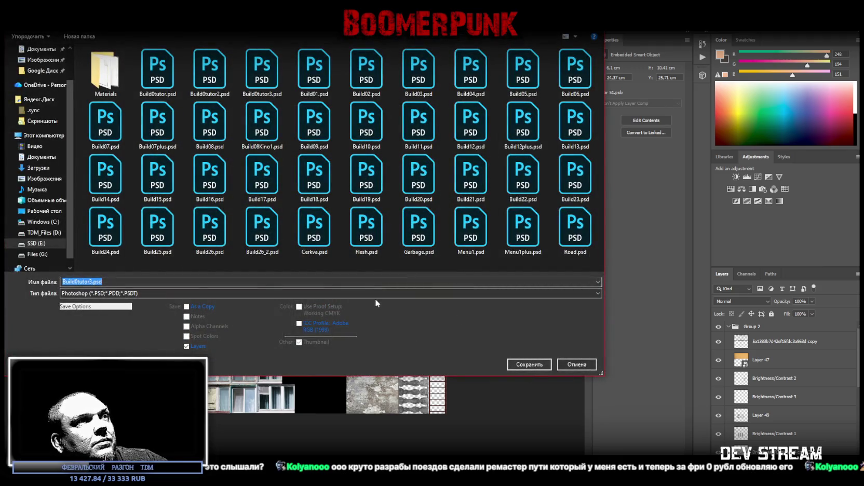
pyautogui.click(365, 292)
pyautogui.click(519, 417)
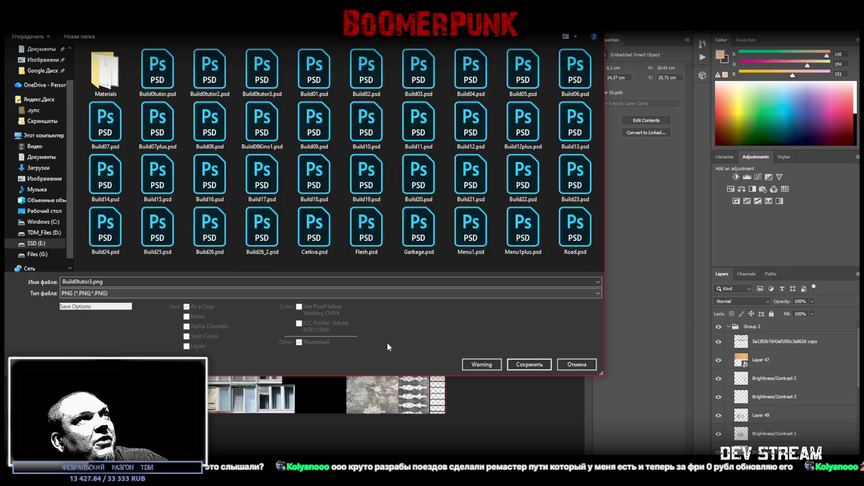
pyautogui.click(533, 366)
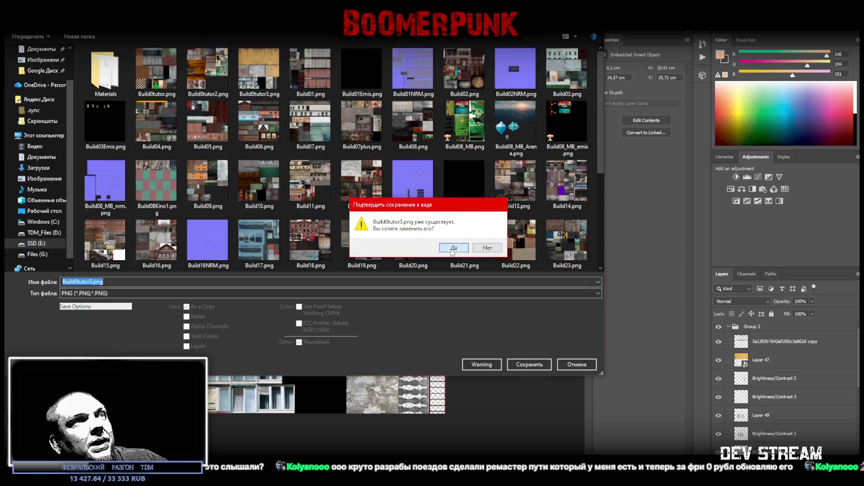
pyautogui.click(453, 255)
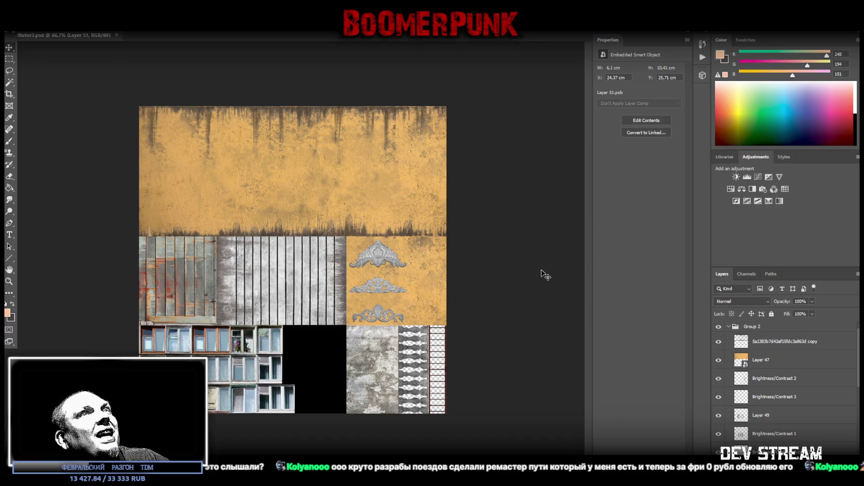
pyautogui.hotkey('alt', 'Tab')
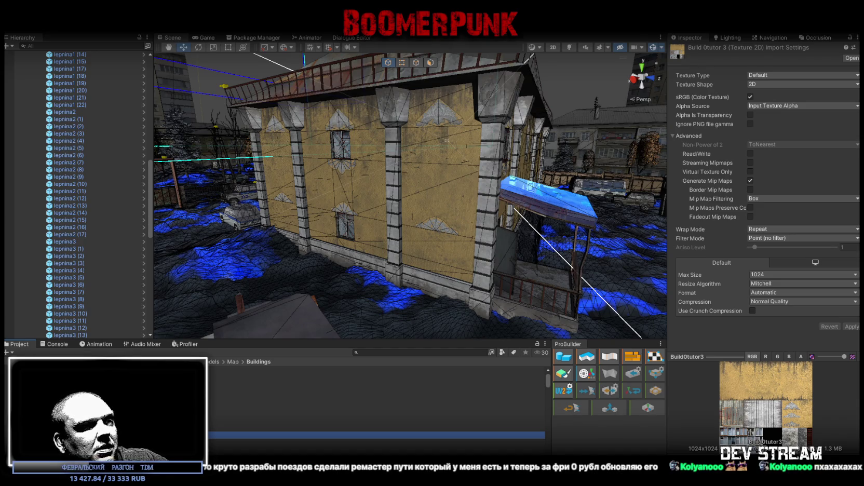
# Step: Reveal the Build0tutor3 texture file in Explorer from Unity's Project window
pyautogui.rightClick(176, 435)
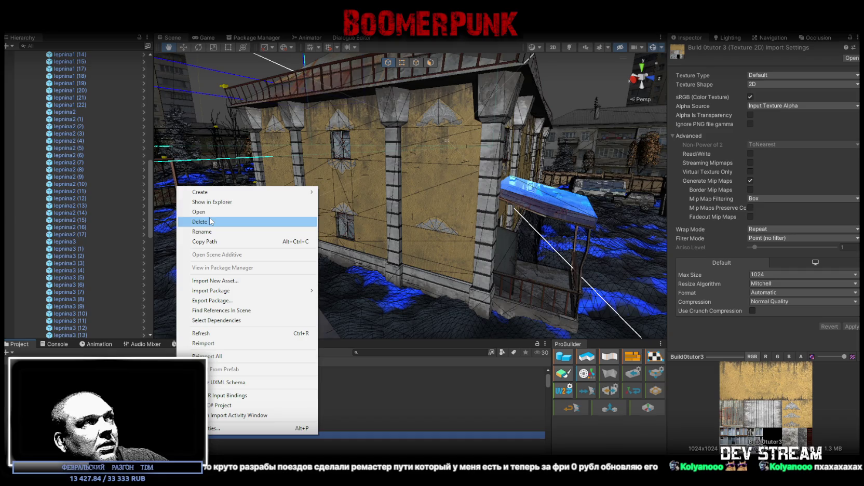
pyautogui.click(218, 202)
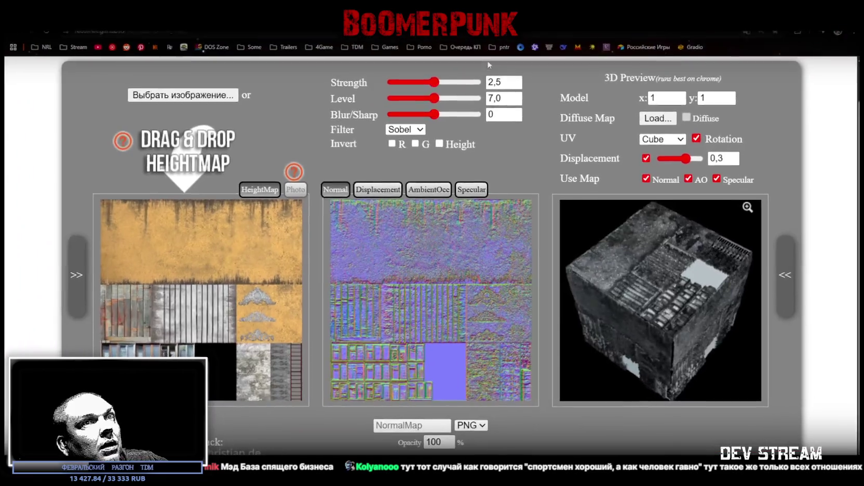
# Step: Set Displacement to -0,1 and lower the normal map Strength to 1,15
pyautogui.scroll(3, 675, 307)
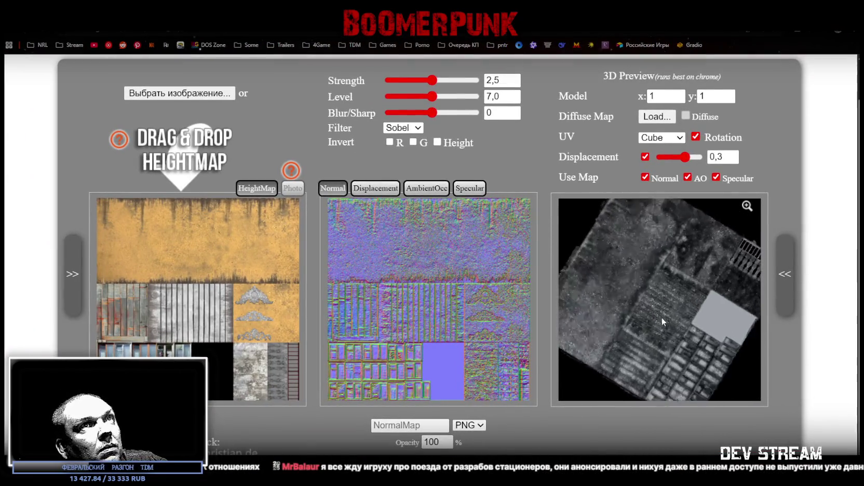
pyautogui.tripleClick(720, 157)
pyautogui.write('0,1')
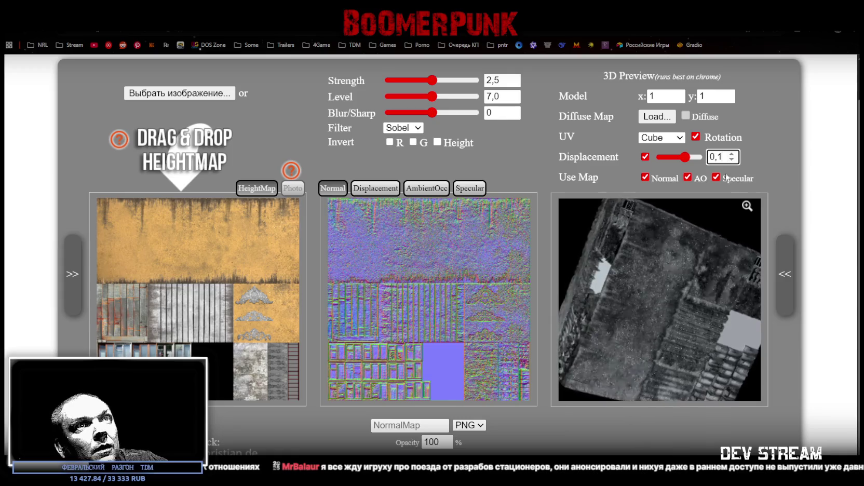
pyautogui.click(629, 303)
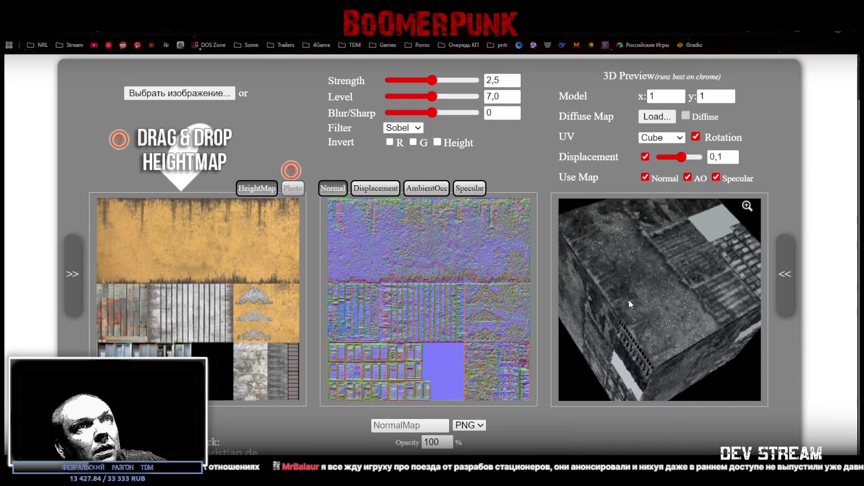
pyautogui.click(427, 81)
pyautogui.moveTo(427, 82)
pyautogui.mouseDown()
pyautogui.moveTo(387, 84)
pyautogui.moveTo(404, 86)
pyautogui.mouseUp()
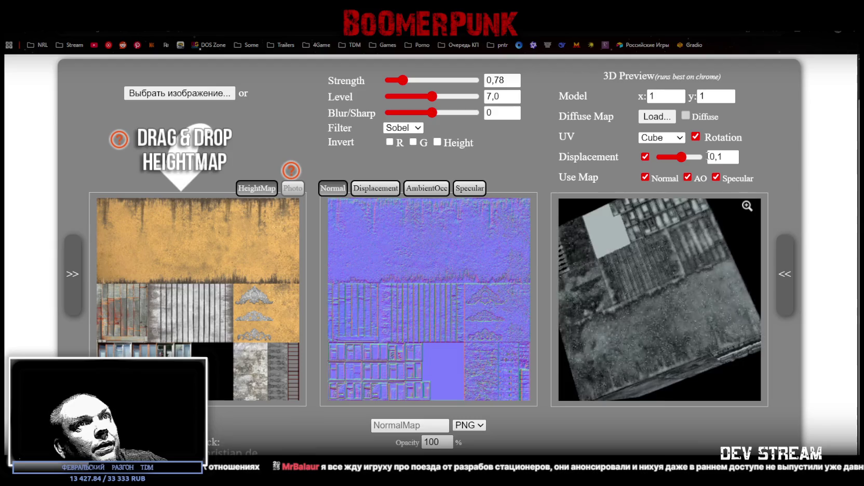
pyautogui.click(712, 157)
pyautogui.write('-')
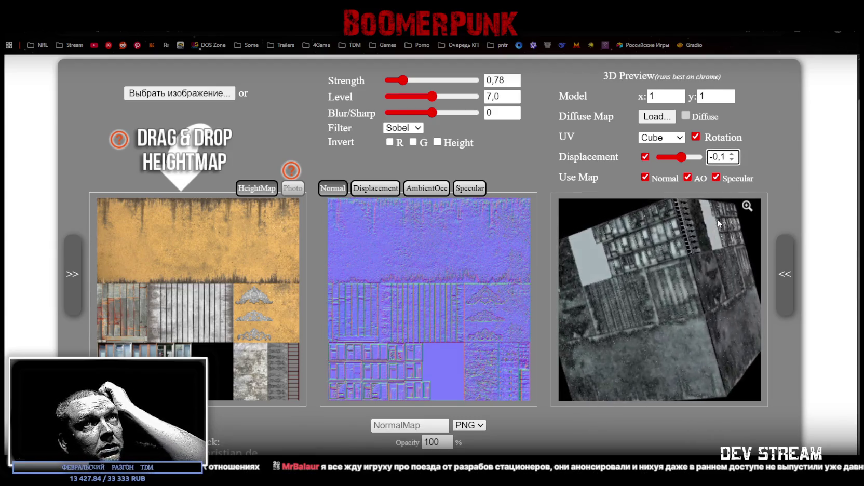
pyautogui.click(706, 97)
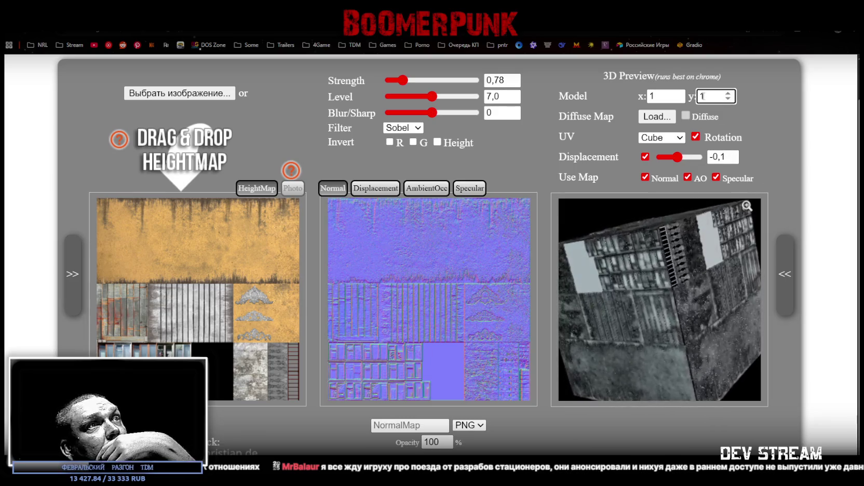
# Step: Drag Blur/Sharp down to -4 to soften the normal map
pyautogui.scroll(1, 491, 300)
pyautogui.scroll(-1, 488, 335)
pyautogui.moveTo(433, 113)
pyautogui.mouseDown()
pyautogui.moveTo(423, 114)
pyautogui.moveTo(457, 99)
pyautogui.moveTo(420, 87)
pyautogui.mouseUp()
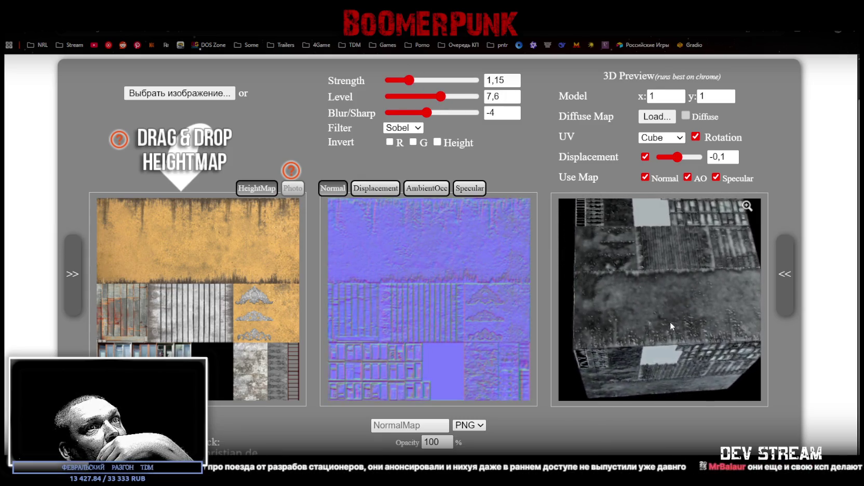
pyautogui.scroll(5, 710, 312)
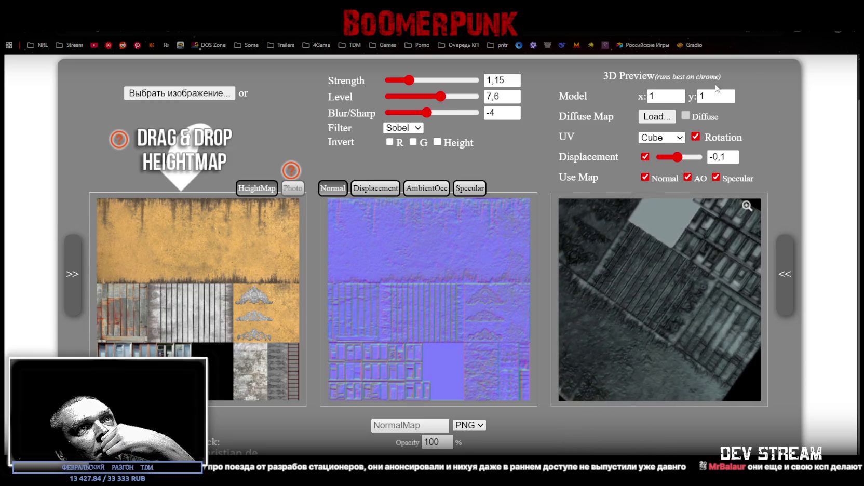
# Step: Stop the preview cube's rotation and zoom the 3D preview onto the ornaments
pyautogui.click(695, 136)
pyautogui.moveTo(680, 227)
pyautogui.mouseDown()
pyautogui.moveTo(643, 306)
pyautogui.moveTo(698, 276)
pyautogui.moveTo(699, 312)
pyautogui.mouseUp()
pyautogui.scroll(5, 705, 312)
pyautogui.scroll(5, 667, 317)
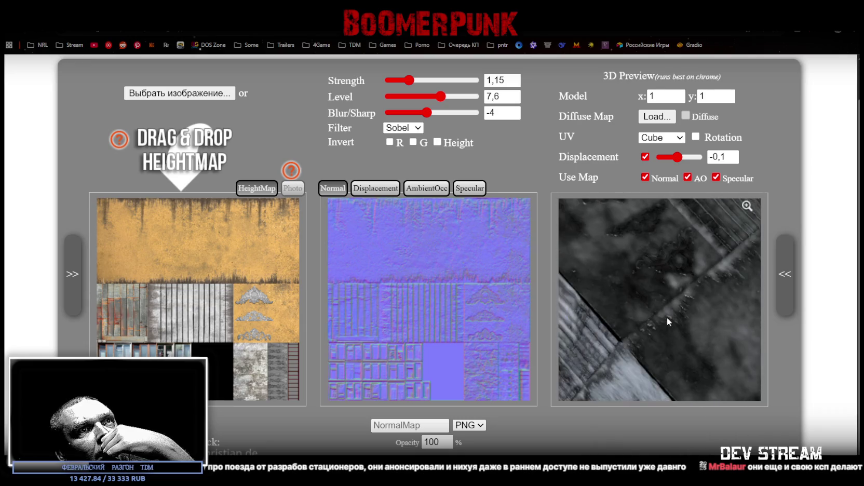
pyautogui.moveTo(678, 263); pyautogui.dragTo(672, 304)
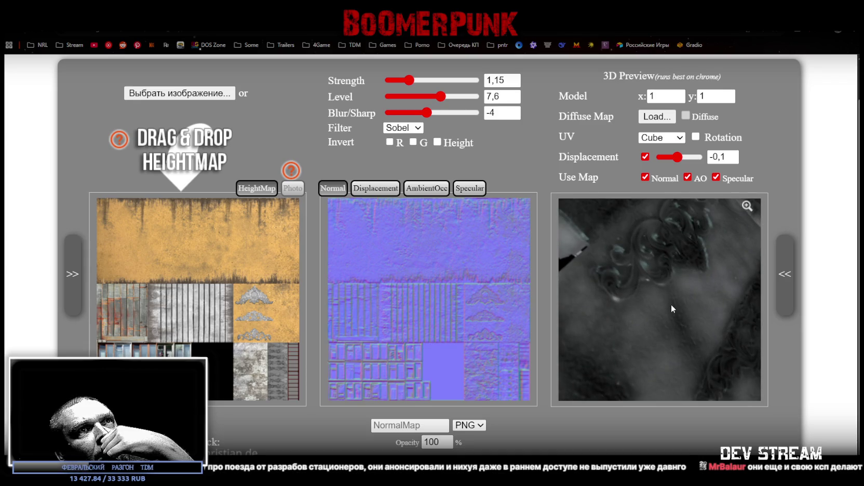
# Step: Set Displacement to 5, then adjust the sliders to Strength 1.34, Level 7.2, Blur/Sharp -3
pyautogui.moveTo(679, 161)
pyautogui.mouseDown()
pyautogui.moveTo(691, 162)
pyautogui.moveTo(663, 166)
pyautogui.moveTo(676, 171)
pyautogui.mouseUp()
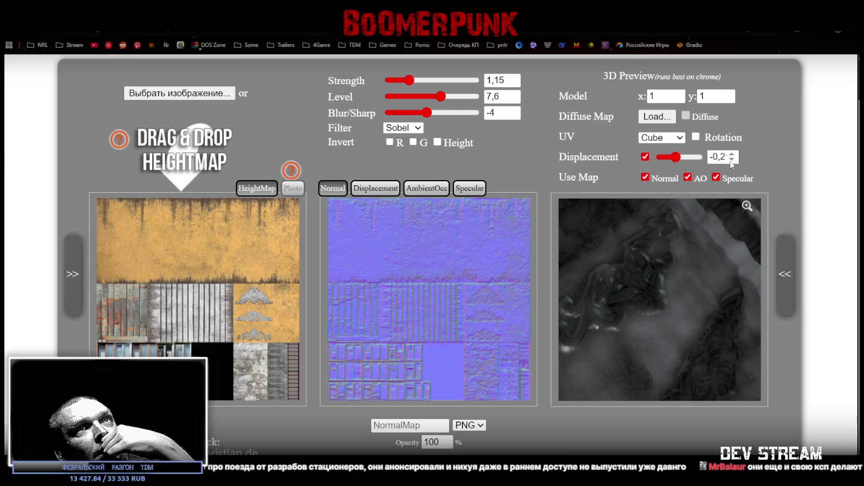
pyautogui.click(723, 155)
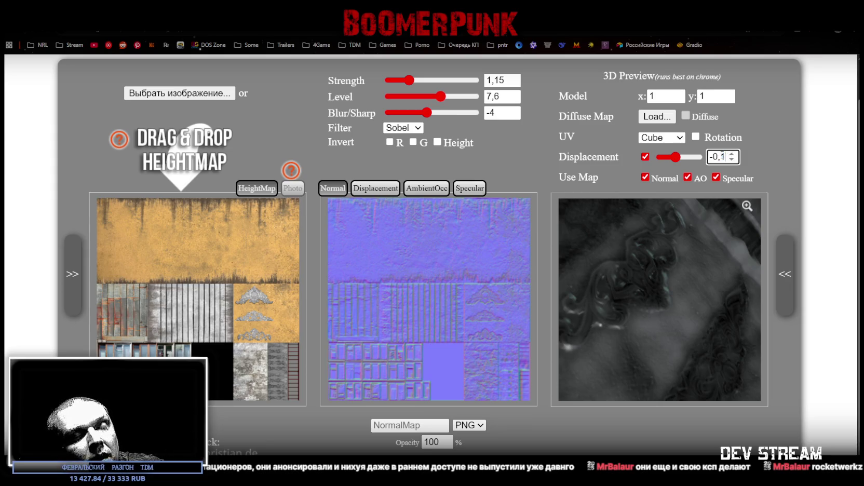
pyautogui.write('5')
pyautogui.click(702, 96)
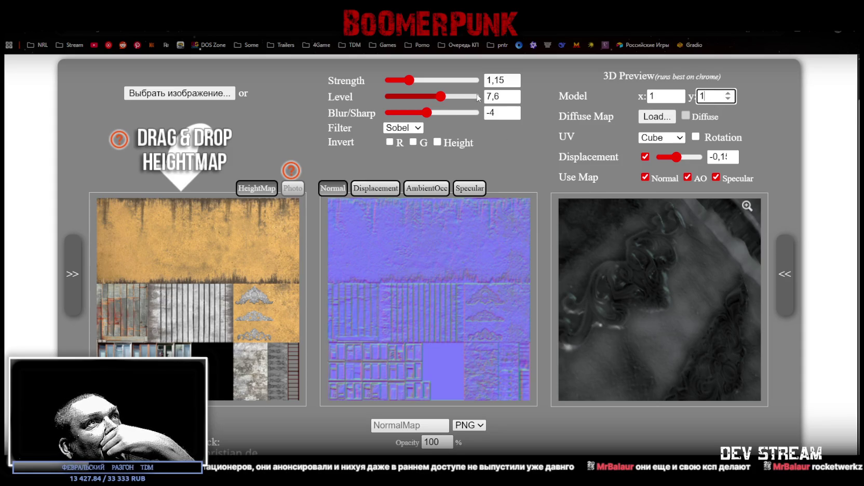
pyautogui.moveTo(442, 97)
pyautogui.mouseDown()
pyautogui.moveTo(460, 98)
pyautogui.moveTo(435, 101)
pyautogui.moveTo(414, 84)
pyautogui.mouseUp()
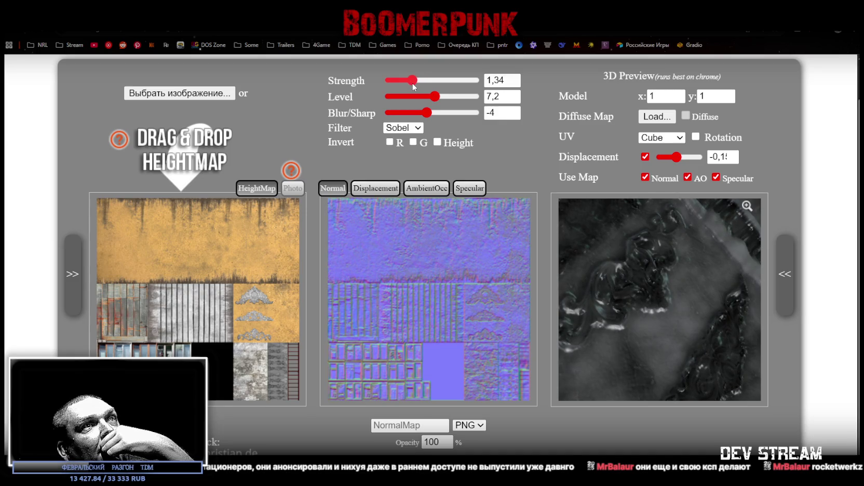
pyautogui.moveTo(429, 115)
pyautogui.mouseDown()
pyautogui.moveTo(414, 115)
pyautogui.moveTo(428, 112)
pyautogui.mouseUp()
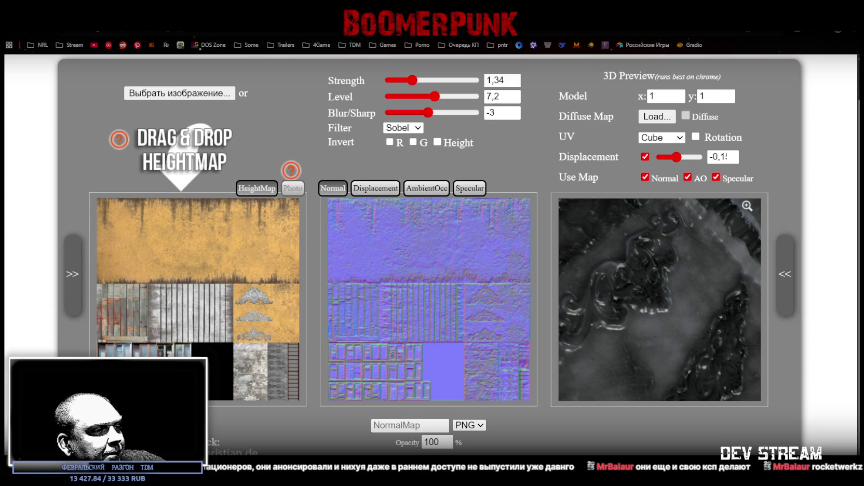
# Step: Save the normal map as Build0tutor3NRM in PNG format, then return to Unity
pyautogui.press('super+d')
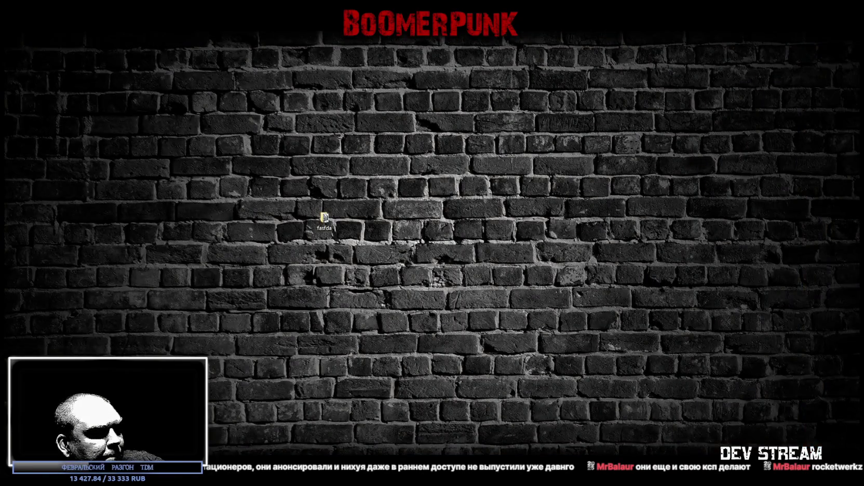
pyautogui.press('super+d')
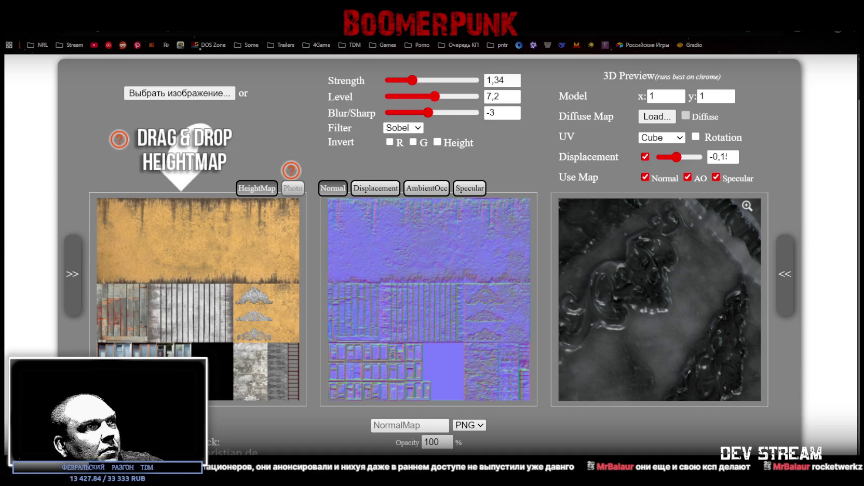
pyautogui.click(412, 424)
pyautogui.write('Build0tutor3')
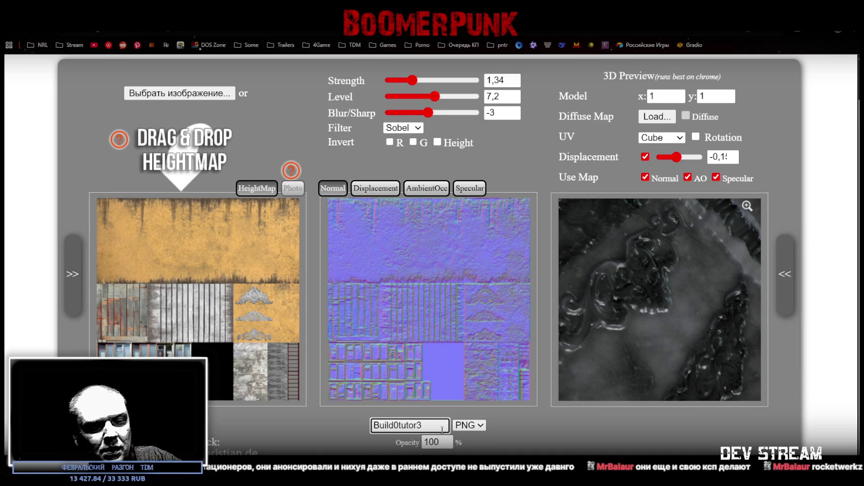
pyautogui.write('NRM')
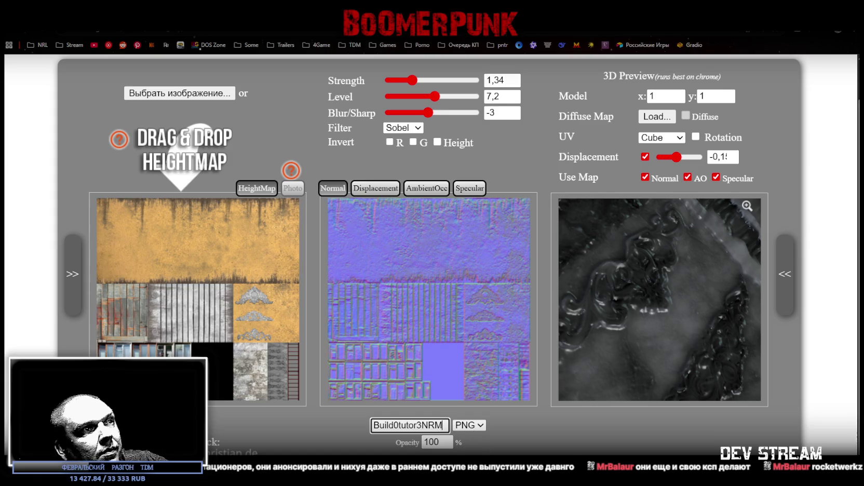
pyautogui.press('Return')
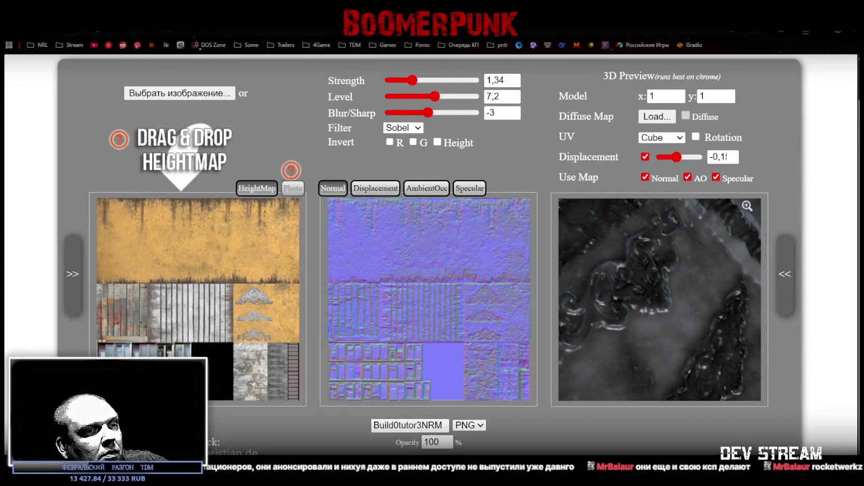
pyautogui.hotkey('alt', 'Tab')
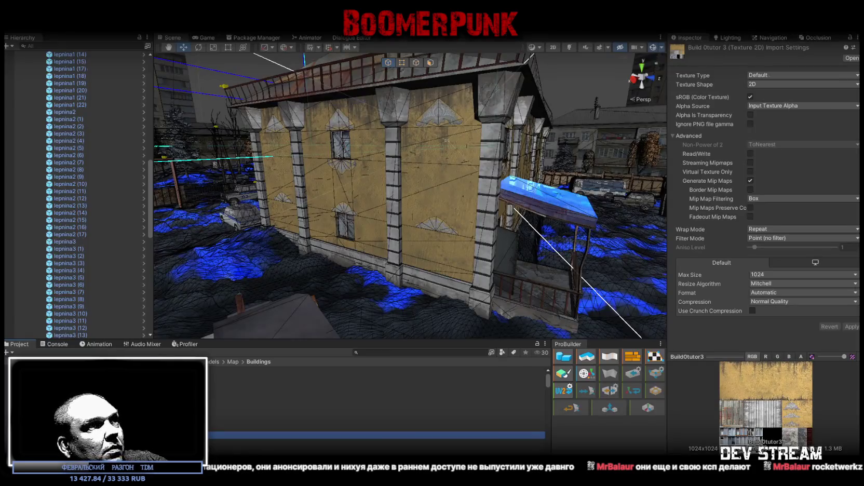
# Step: Import Build0tutor3NRM as a Normal map with max size 1024, keeping Bilinear filtering
pyautogui.click(374, 448)
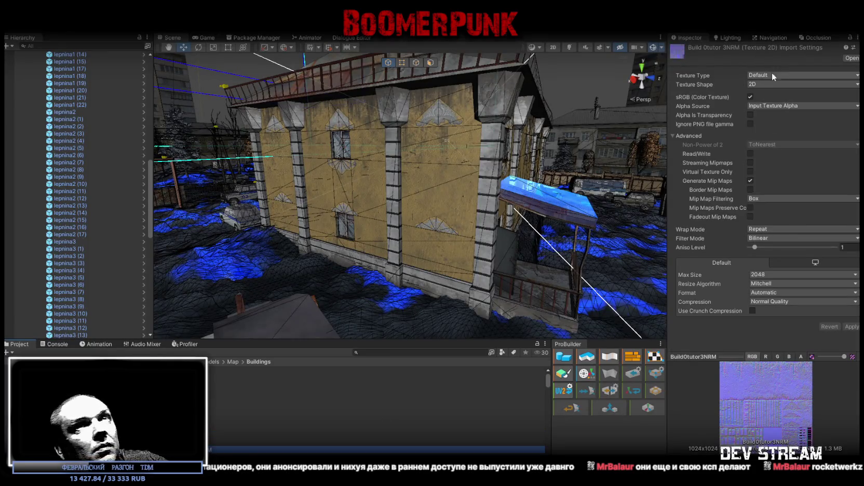
pyautogui.click(768, 276)
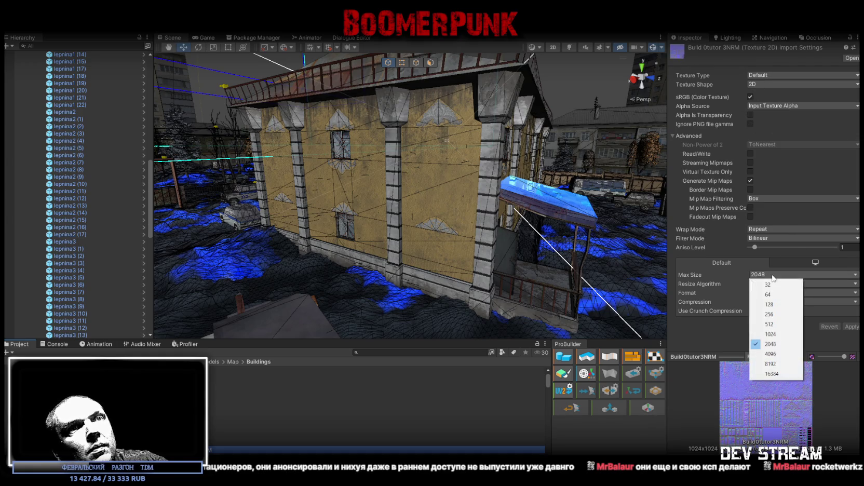
pyautogui.click(776, 335)
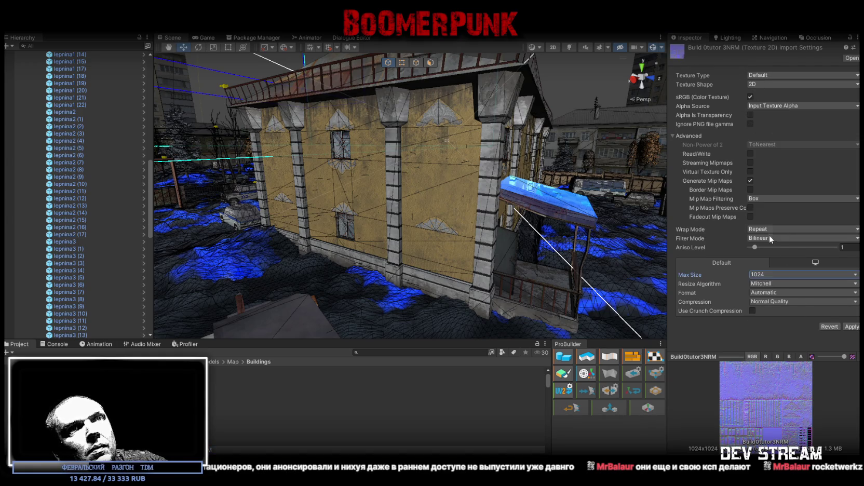
pyautogui.click(769, 237)
pyautogui.click(735, 342)
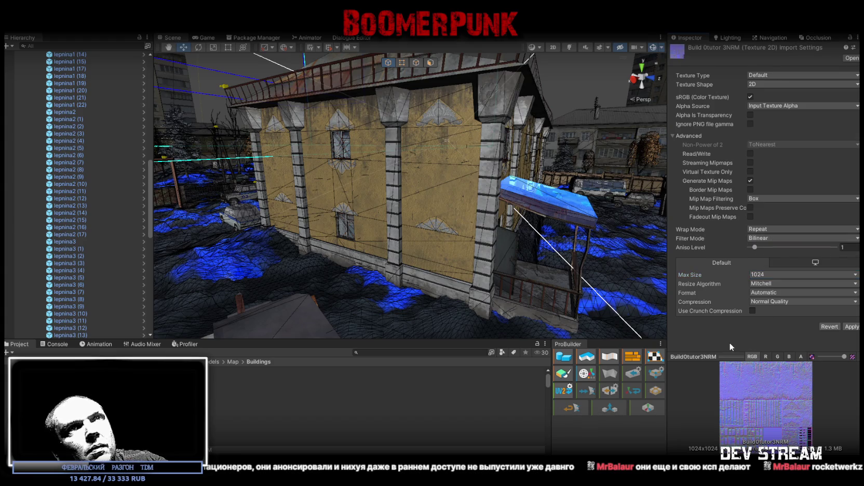
pyautogui.click(779, 76)
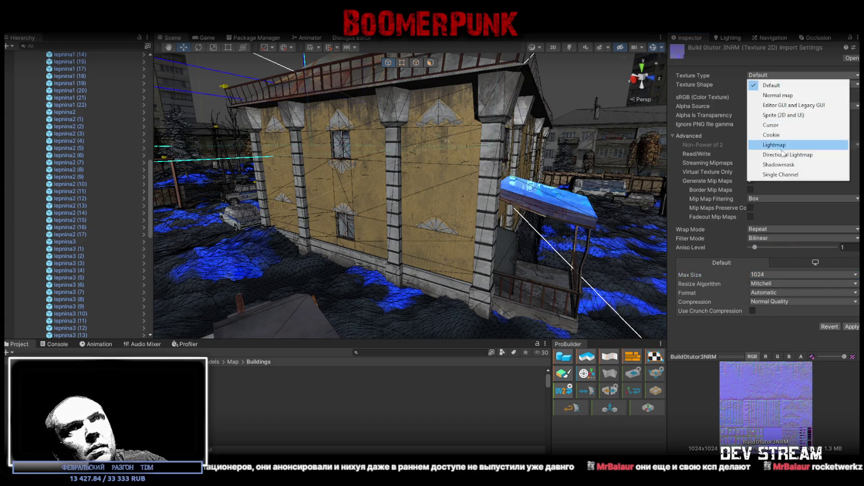
pyautogui.click(778, 95)
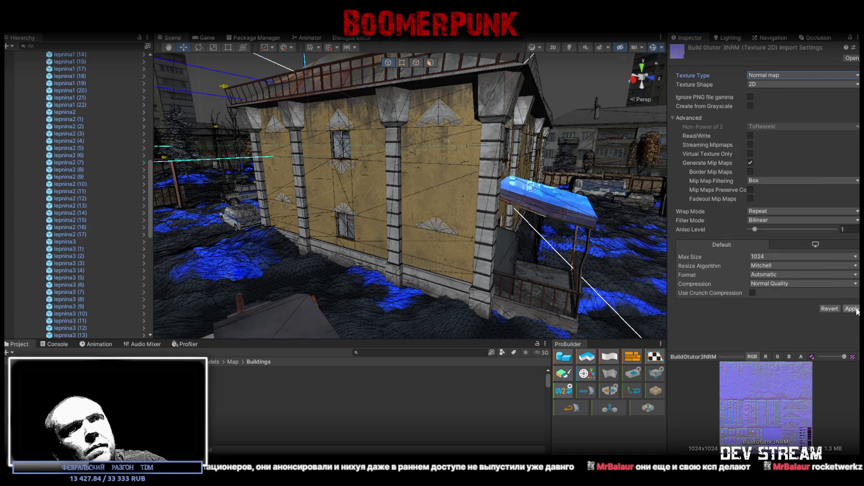
pyautogui.click(852, 308)
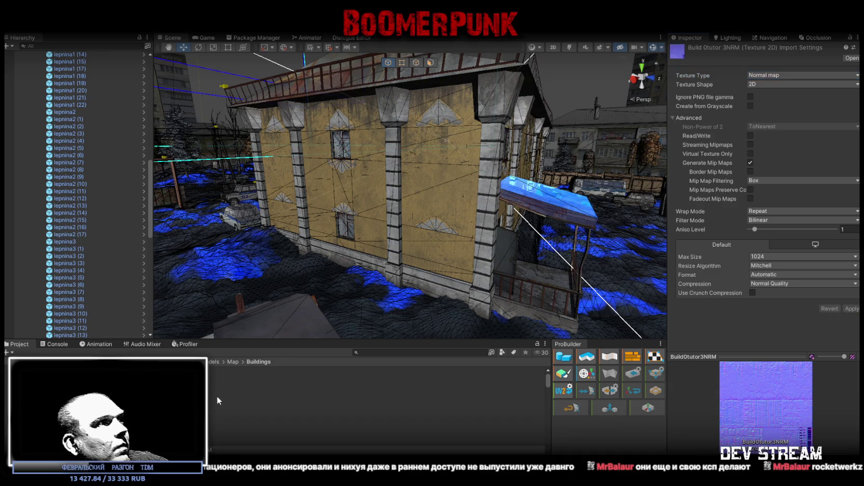
pyautogui.click(374, 428)
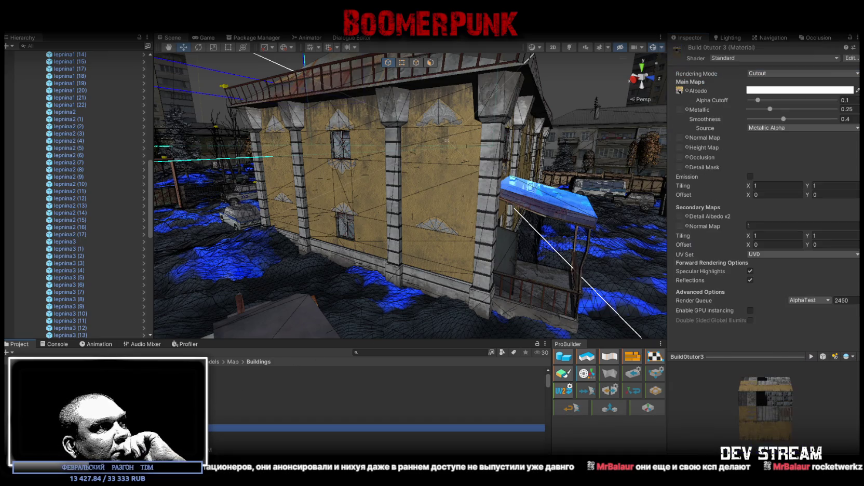
# Step: Put Build0tutor3NRM in the Build0tutor3 material's Normal Map slot and view the facade close up
pyautogui.moveTo(498, 318)
pyautogui.mouseDown()
pyautogui.moveTo(729, 197)
pyautogui.moveTo(695, 168)
pyautogui.moveTo(680, 137)
pyautogui.mouseUp()
pyautogui.scroll(5, 499, 187)
pyautogui.moveTo(505, 162)
pyautogui.mouseDown()
pyautogui.moveTo(430, 99)
pyautogui.moveTo(419, 138)
pyautogui.moveTo(537, 132)
pyautogui.moveTo(459, 89)
pyautogui.moveTo(396, 170)
pyautogui.moveTo(355, 154)
pyautogui.moveTo(461, 175)
pyautogui.moveTo(522, 204)
pyautogui.moveTo(484, 214)
pyautogui.moveTo(529, 223)
pyautogui.moveTo(561, 210)
pyautogui.moveTo(580, 216)
pyautogui.moveTo(497, 212)
pyautogui.mouseUp()
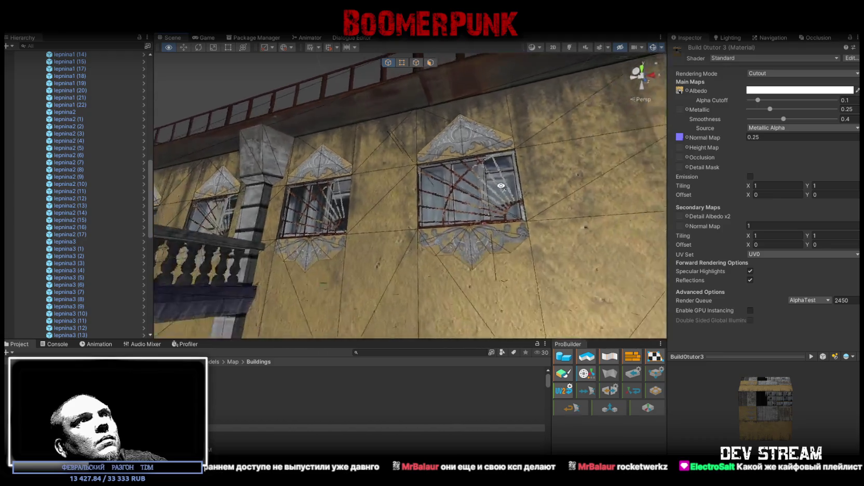
pyautogui.moveTo(505, 195); pyautogui.dragTo(528, 218)
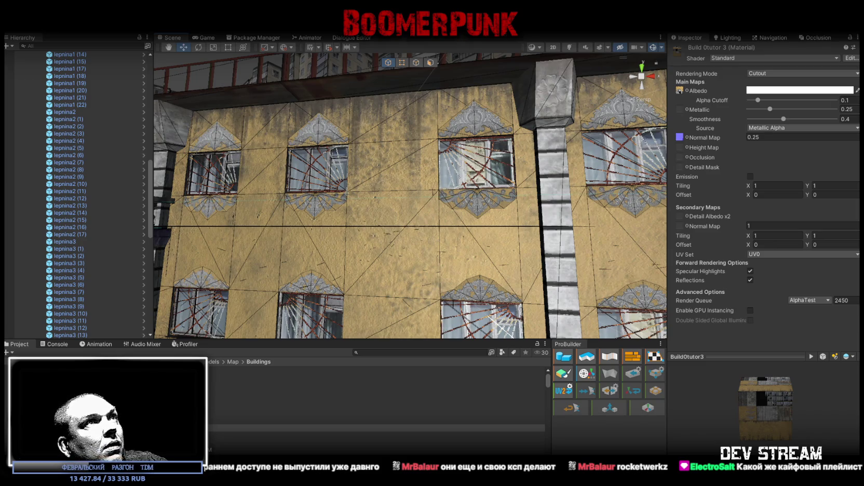
pyautogui.hotkey('alt', 'Tab')
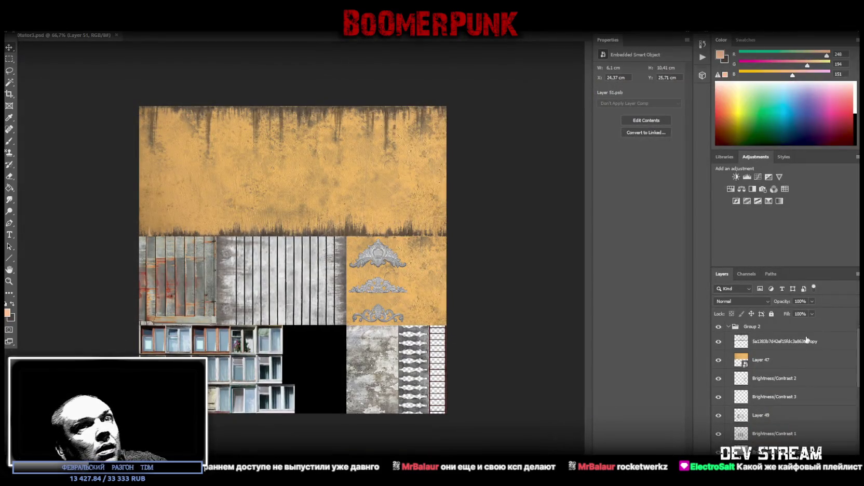
# Step: Hide Layer 50's orange wall and move the active layer off Layer 51
pyautogui.scroll(-3, 766, 417)
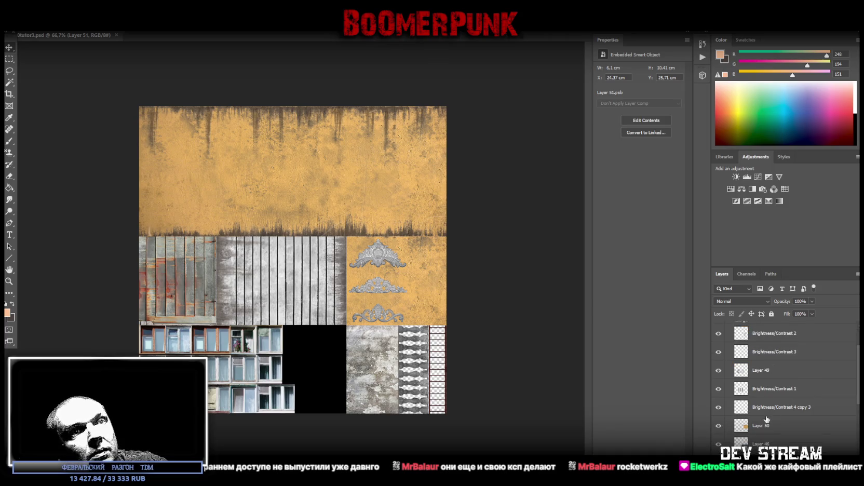
pyautogui.click(719, 427)
pyautogui.scroll(-6, 775, 442)
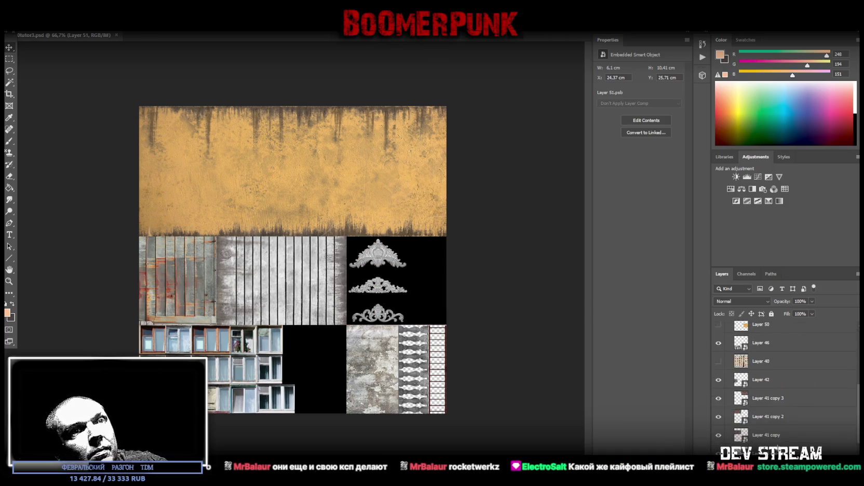
pyautogui.scroll(-4, 785, 388)
pyautogui.hotkey('alt', '.')
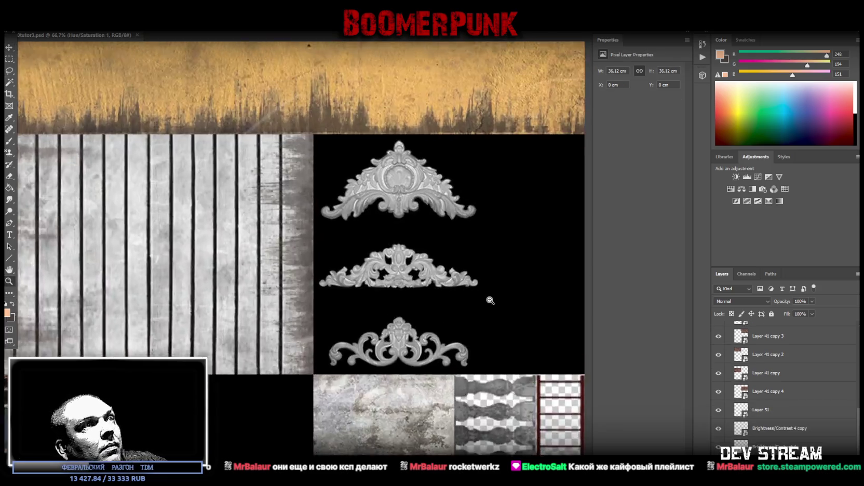
pyautogui.scroll(5, 488, 300)
# Step: Marquee-select the three ornaments and copy them onto a new Layer 52
pyautogui.click(10, 61)
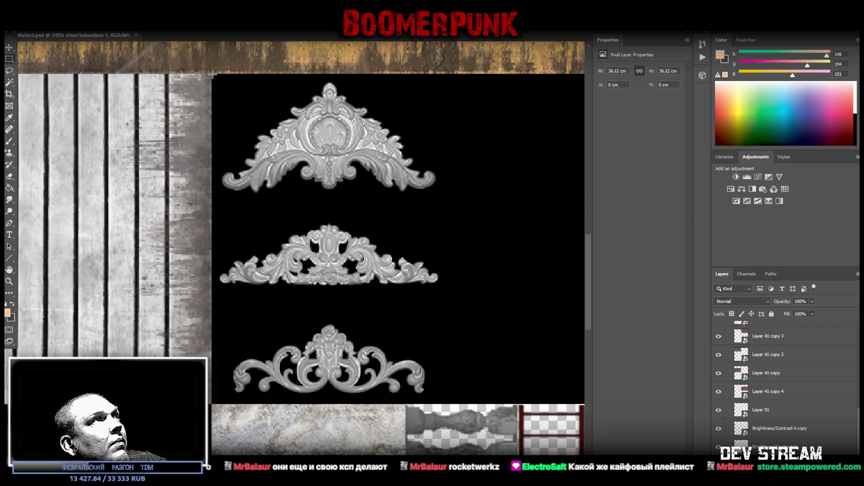
pyautogui.moveTo(214, 75)
pyautogui.mouseDown()
pyautogui.moveTo(437, 355)
pyautogui.moveTo(441, 401)
pyautogui.moveTo(471, 405)
pyautogui.moveTo(461, 403)
pyautogui.mouseUp()
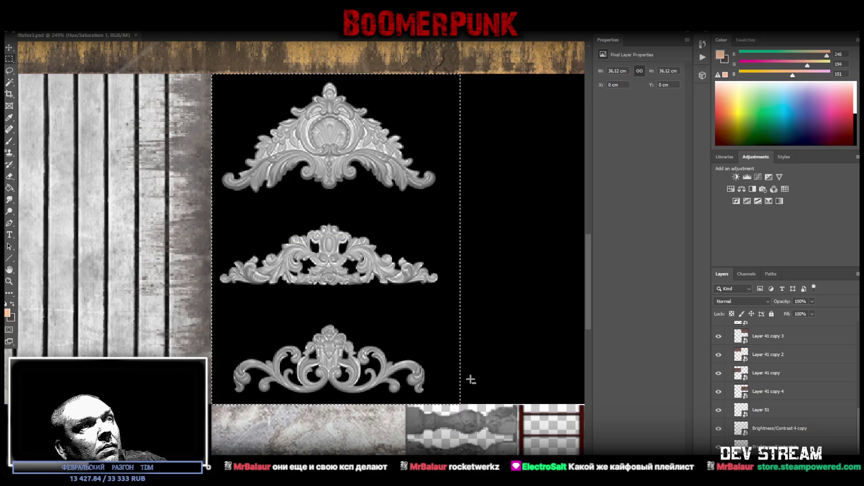
pyautogui.rightClick(406, 404)
pyautogui.click(432, 377)
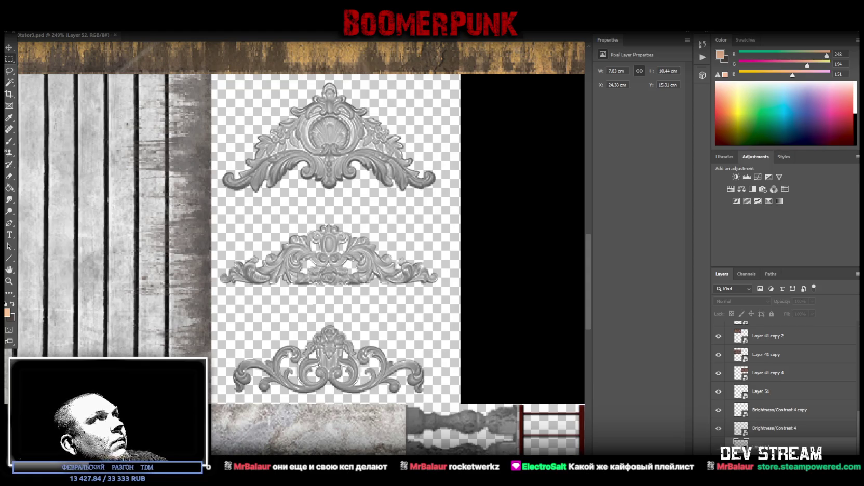
pyautogui.hotkey('alt', 'Tab')
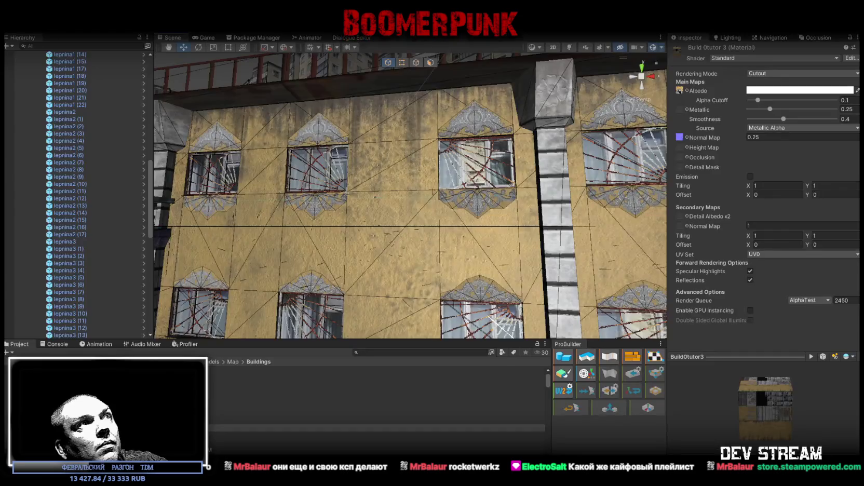
# Step: Assign the Build0tutor3 material to all the lepnina ornament objects
pyautogui.moveTo(414, 183)
pyautogui.mouseDown()
pyautogui.moveTo(442, 159)
pyautogui.moveTo(240, 292)
pyautogui.mouseUp()
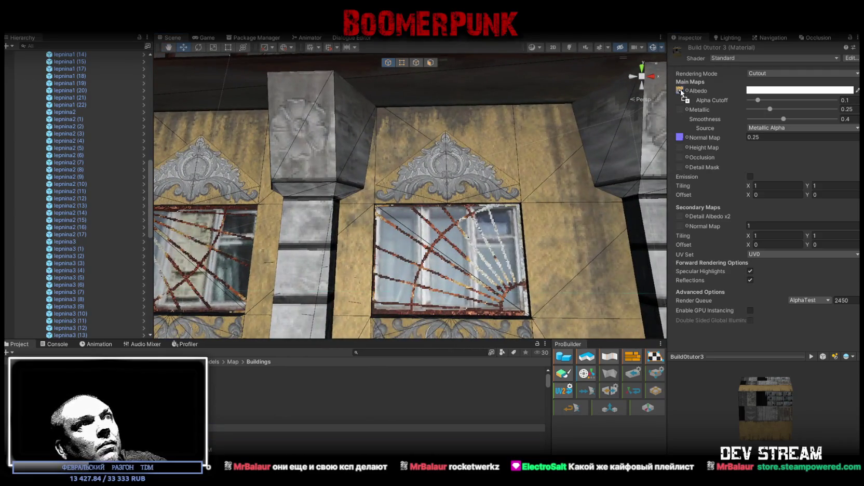
pyautogui.moveTo(637, 107)
pyautogui.mouseDown()
pyautogui.moveTo(488, 188)
pyautogui.moveTo(457, 165)
pyautogui.mouseUp()
pyautogui.click(457, 164)
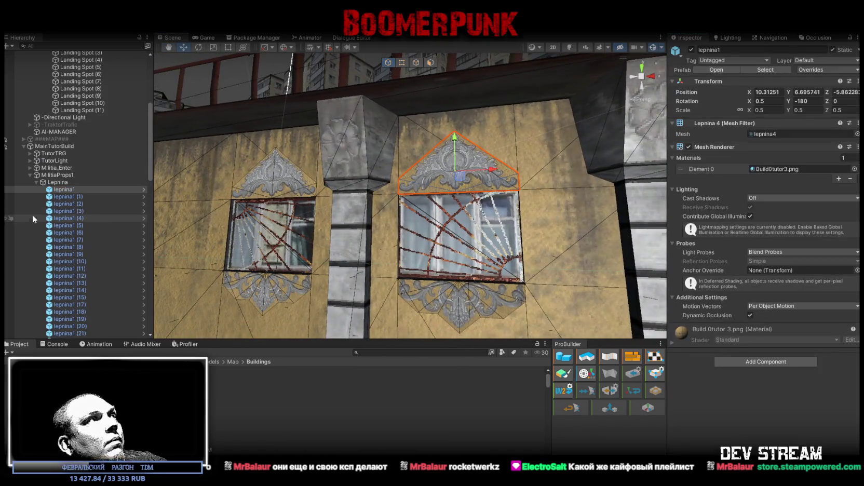
pyautogui.click(777, 167)
pyautogui.scroll(-7, 99, 263)
pyautogui.scroll(-9, 92, 265)
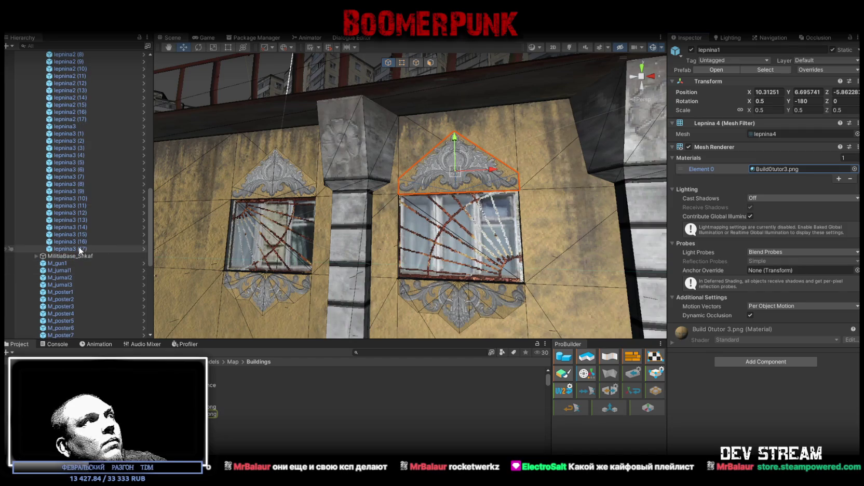
pyautogui.keyDown('shift'); pyautogui.click(79, 250); pyautogui.keyUp('shift')
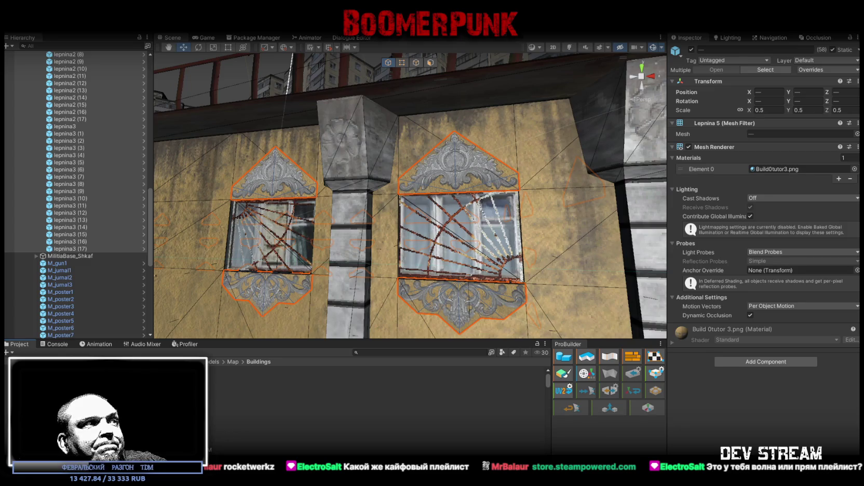
pyautogui.moveTo(215, 417)
pyautogui.mouseDown()
pyautogui.moveTo(771, 138)
pyautogui.moveTo(765, 133)
pyautogui.moveTo(770, 169)
pyautogui.mouseUp()
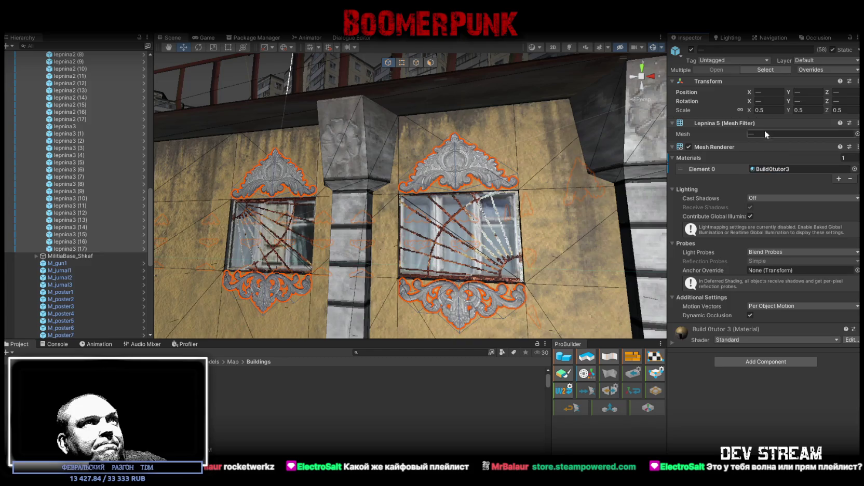
# Step: Apply the material change to all ornament prefabs and confirm lepnina3 (17) has no overrides
pyautogui.click(821, 69)
pyautogui.click(835, 117)
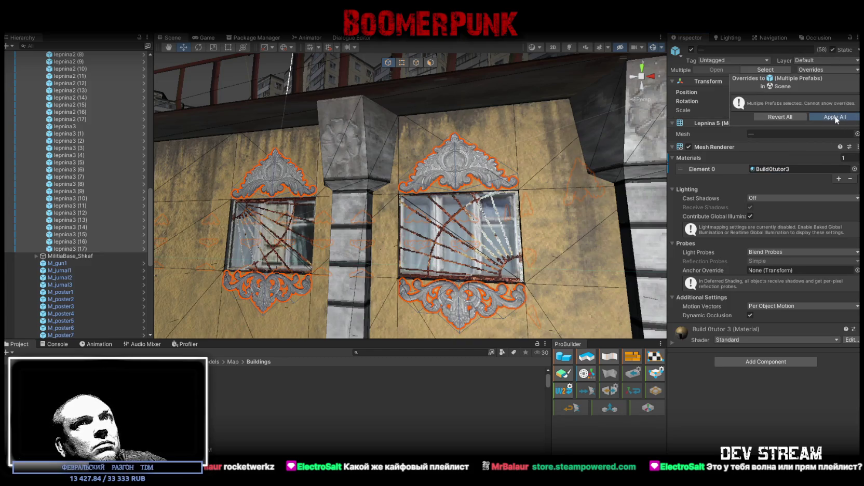
pyautogui.click(457, 266)
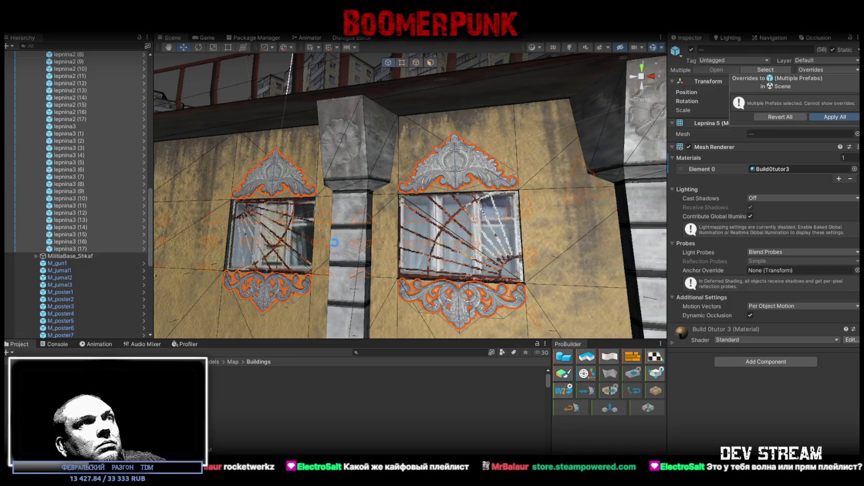
pyautogui.click(70, 249)
pyautogui.click(817, 70)
# Step: Frame lepnina3 (17) above the right window with F and pull back to show the wall
pyautogui.moveTo(402, 174)
pyautogui.mouseDown()
pyautogui.moveTo(420, 155)
pyautogui.moveTo(440, 160)
pyautogui.moveTo(502, 143)
pyautogui.moveTo(447, 188)
pyautogui.moveTo(366, 217)
pyautogui.moveTo(349, 172)
pyautogui.moveTo(327, 171)
pyautogui.moveTo(437, 206)
pyautogui.mouseUp()
pyautogui.moveTo(440, 207); pyautogui.dragTo(525, 224)
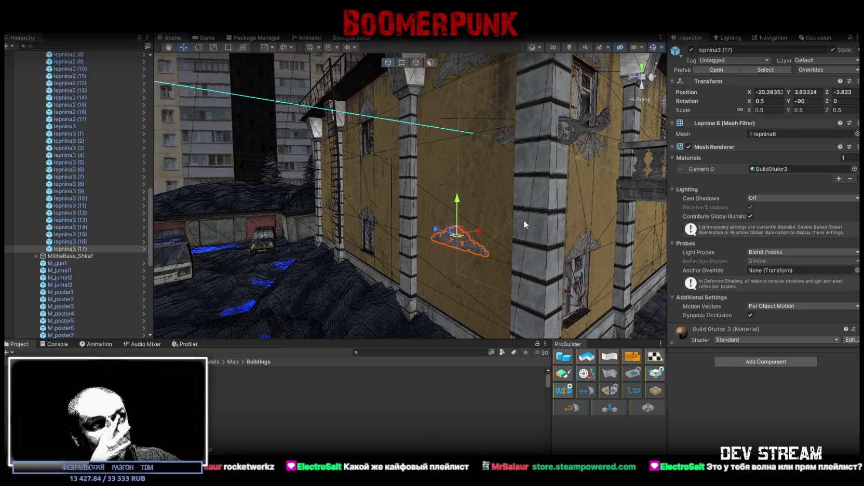
pyautogui.press('f')
pyautogui.moveTo(522, 233)
pyautogui.mouseDown()
pyautogui.moveTo(565, 178)
pyautogui.moveTo(548, 230)
pyautogui.moveTo(503, 197)
pyautogui.mouseUp()
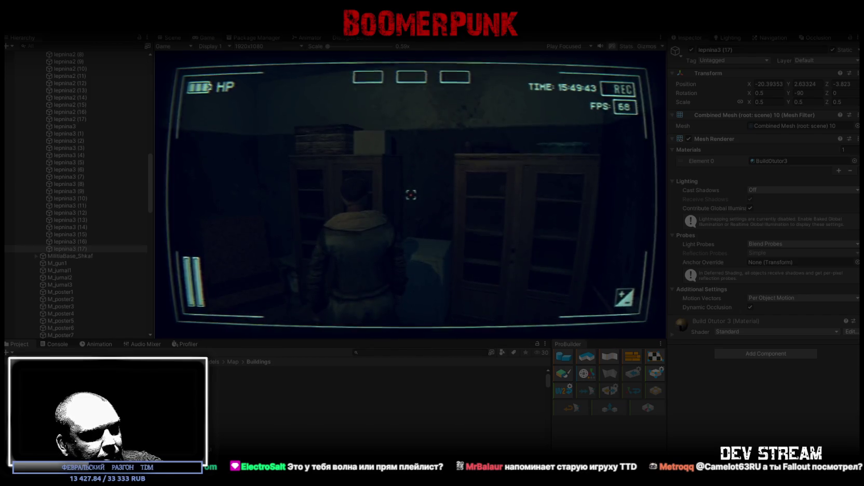
pyautogui.hotkey('alt', 'Tab')
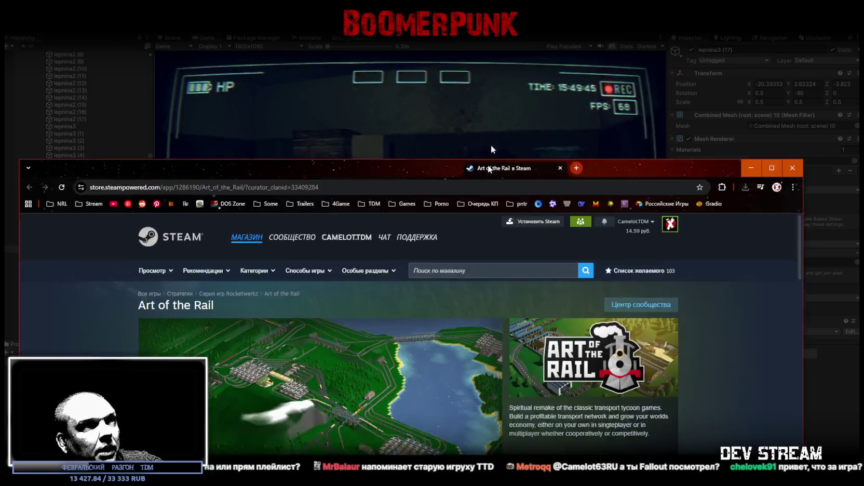
pyautogui.doubleClick(372, 49)
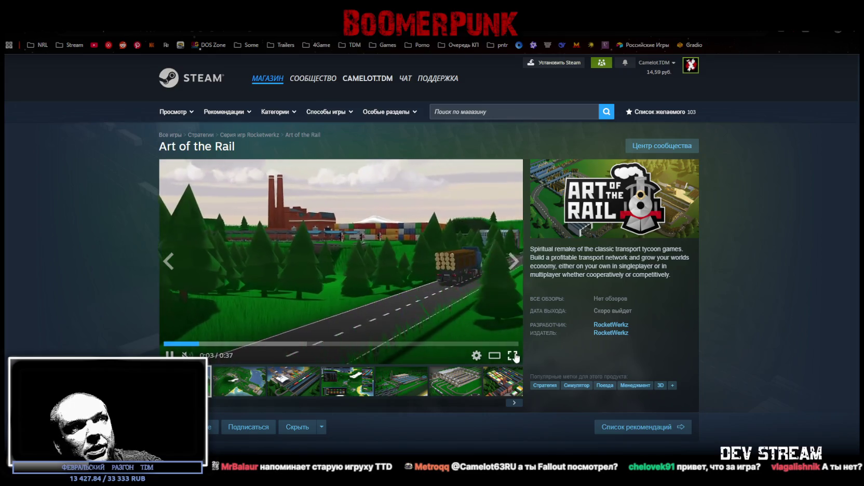
pyautogui.click(514, 355)
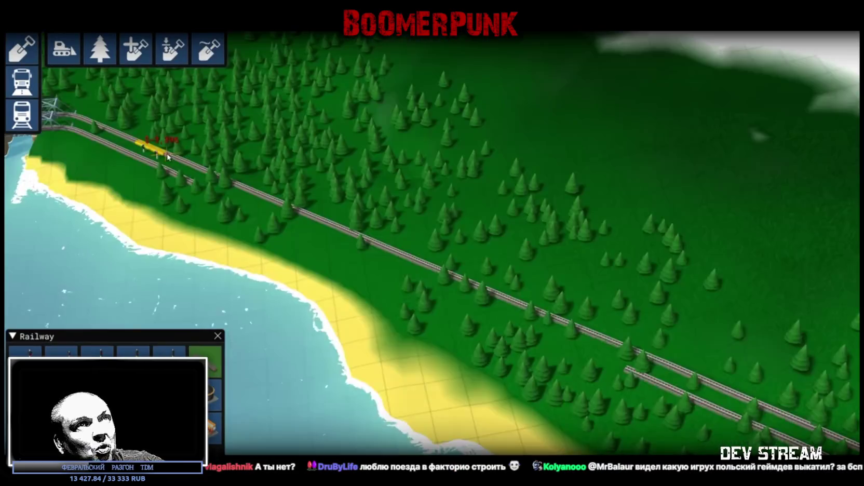
pyautogui.press('Escape')
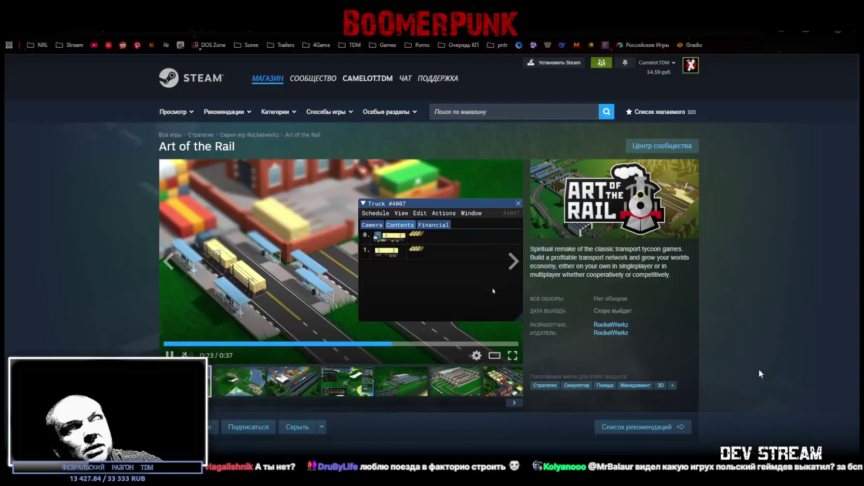
pyautogui.hotkey('alt', 'Tab')
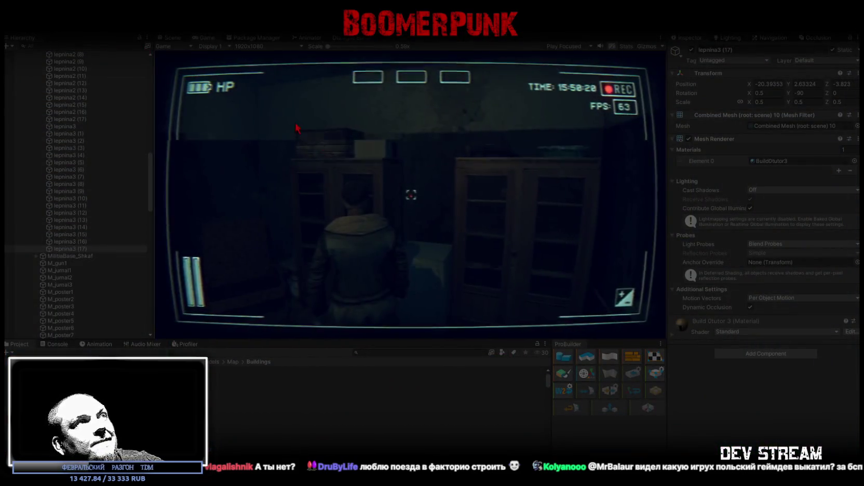
# Step: Maximize the Game view and walk the character through the corridor to the snowy exit
pyautogui.doubleClick(207, 38)
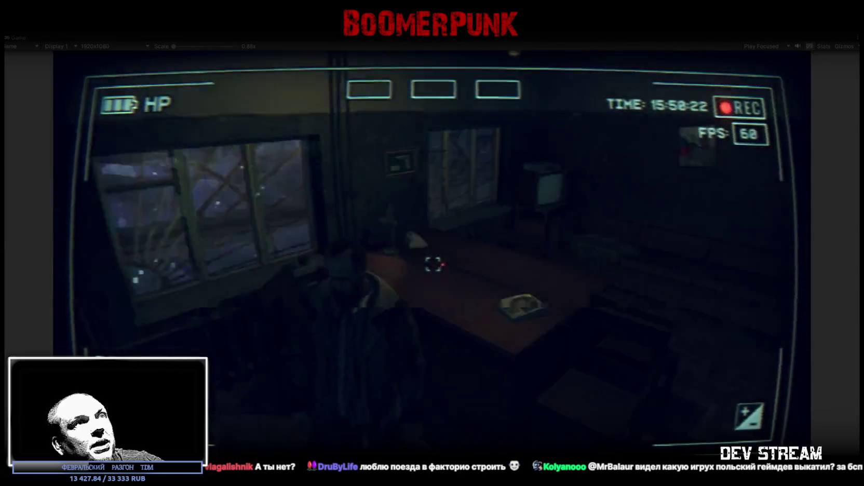
pyautogui.press('w')
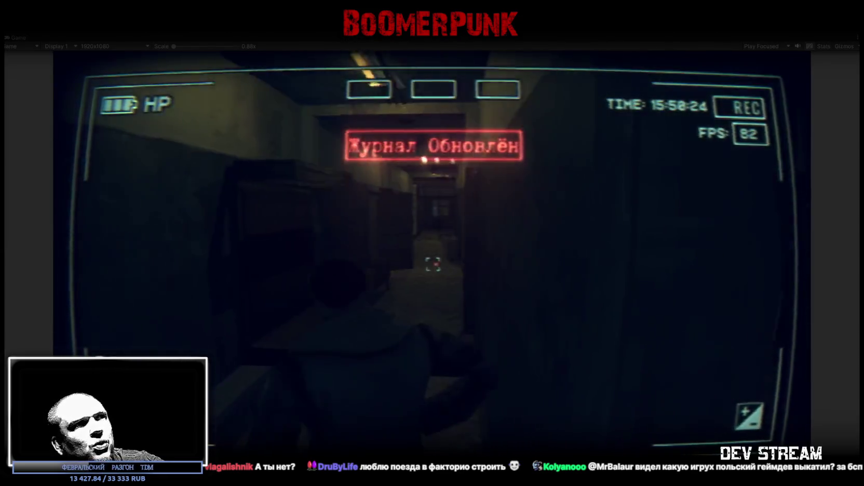
pyautogui.press('w')
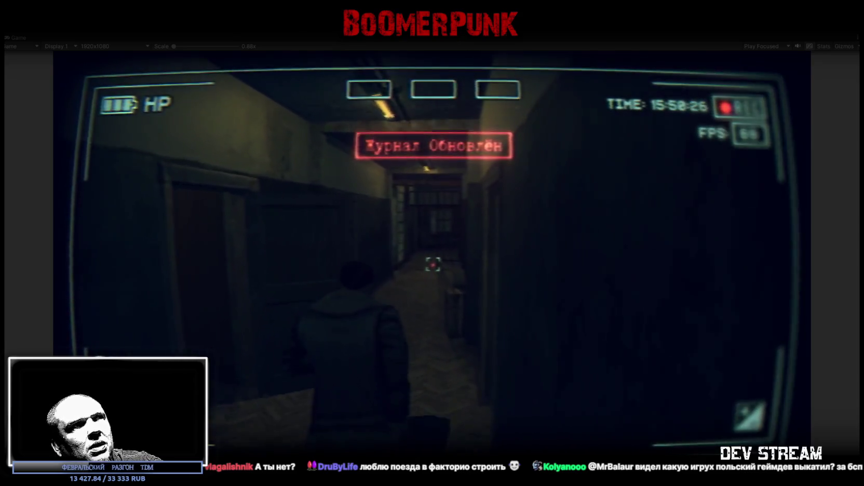
pyautogui.press('w')
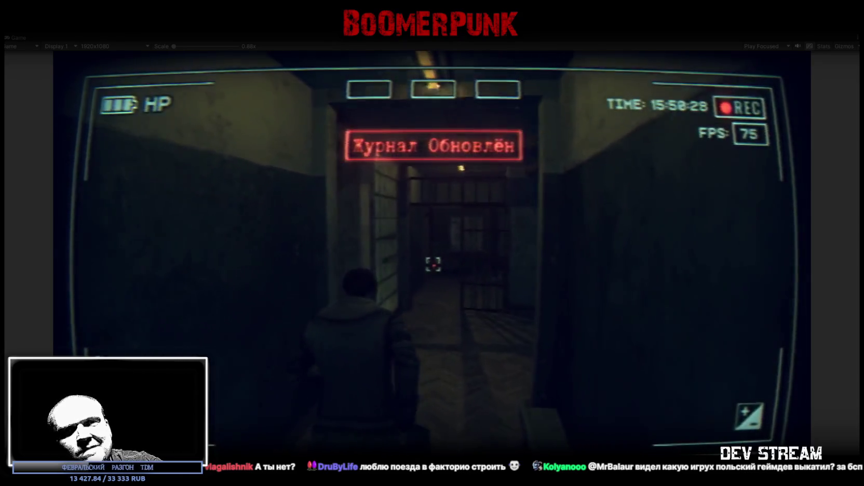
pyautogui.press('w')
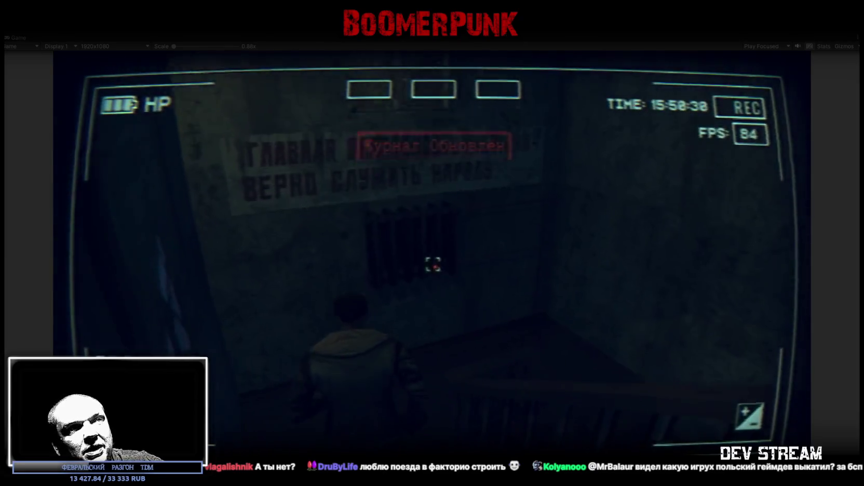
pyautogui.press('w')
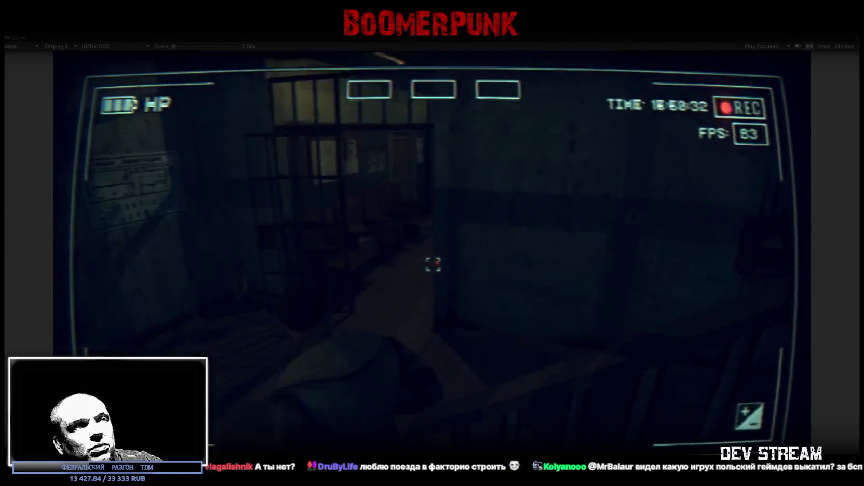
pyautogui.press('w')
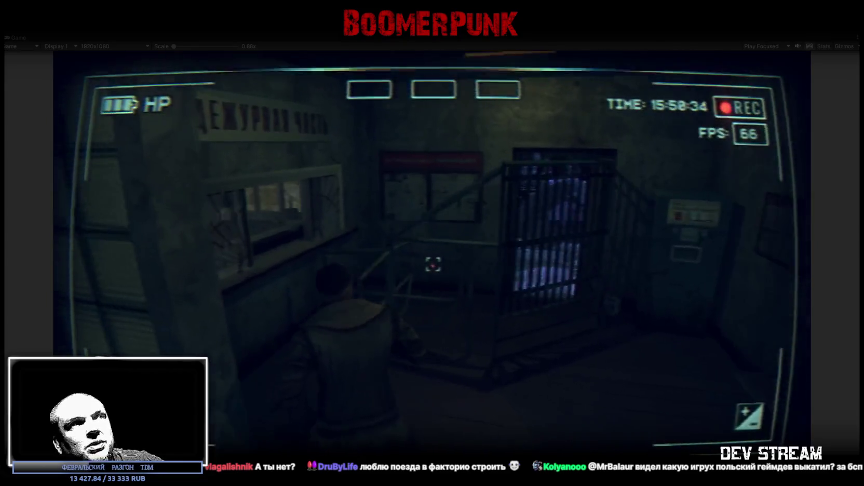
pyautogui.press('w')
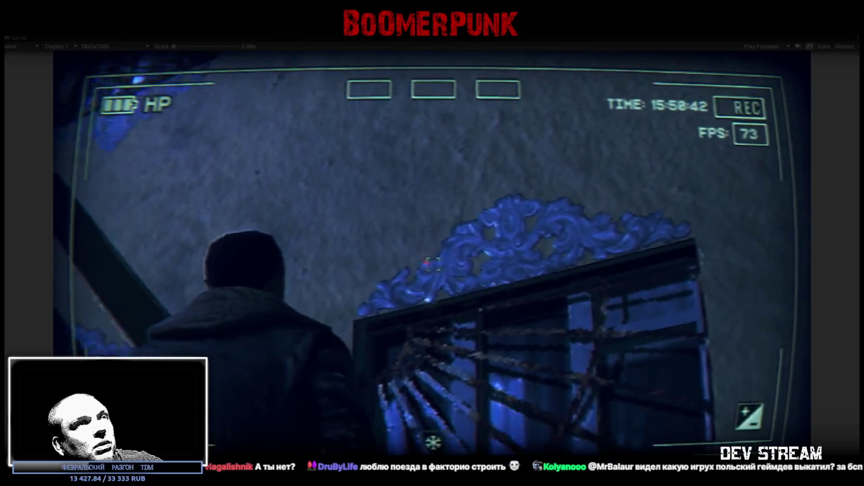
# Step: Walk outside along the facade to inspect the window ornaments, then stop play mode
pyautogui.press('w')
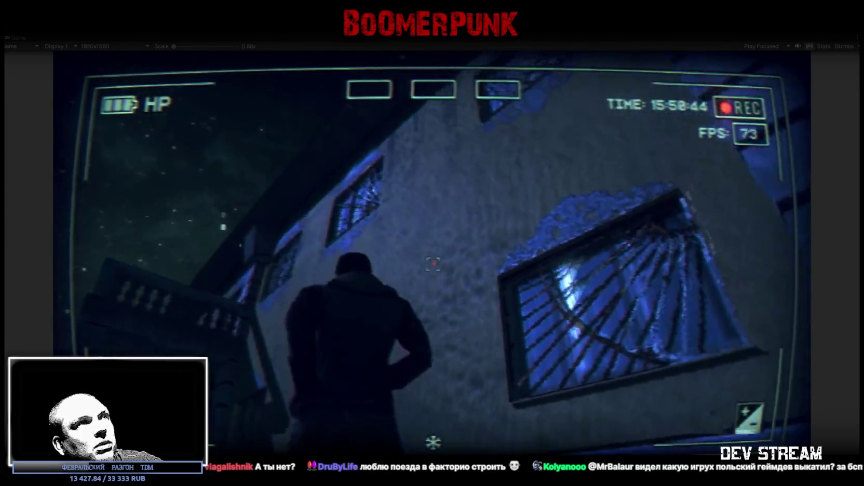
pyautogui.press('w')
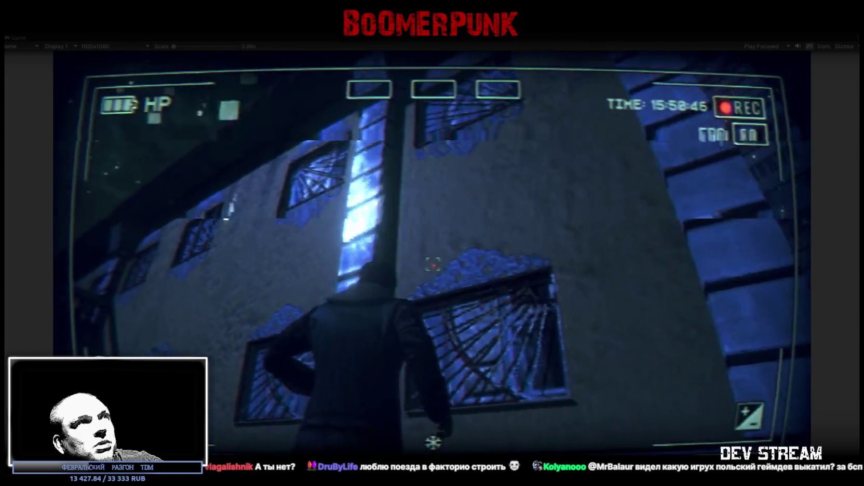
pyautogui.press('w')
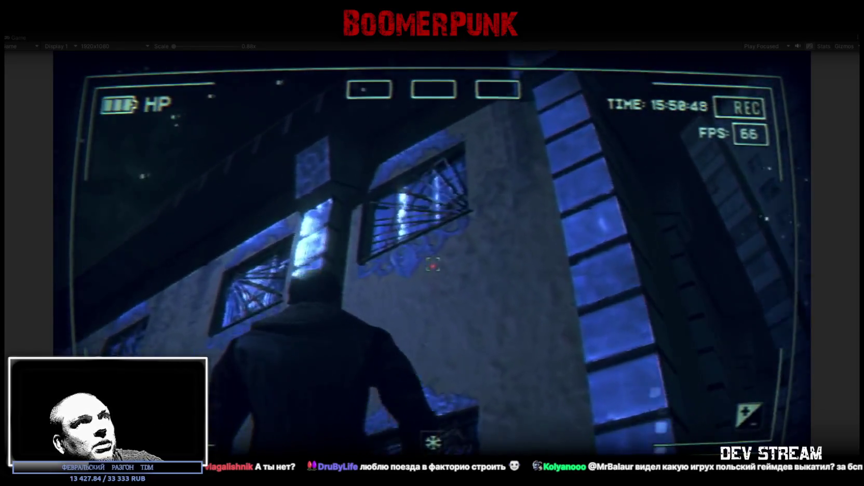
pyautogui.press('w')
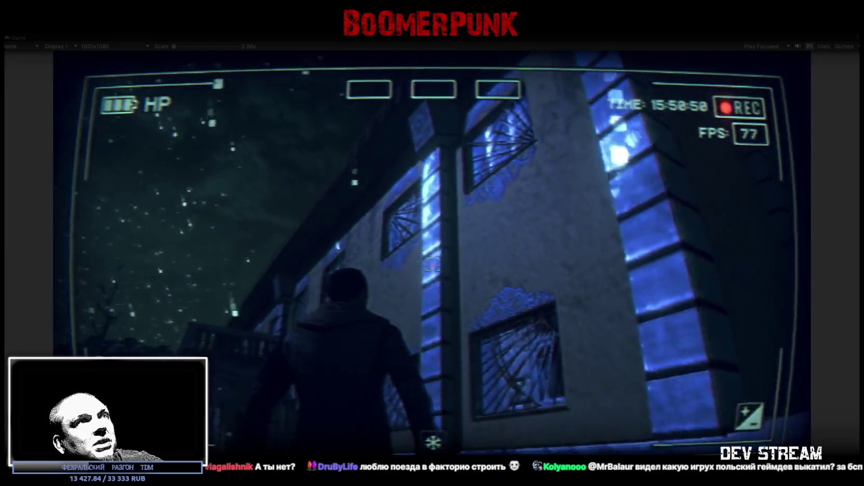
pyautogui.press('w')
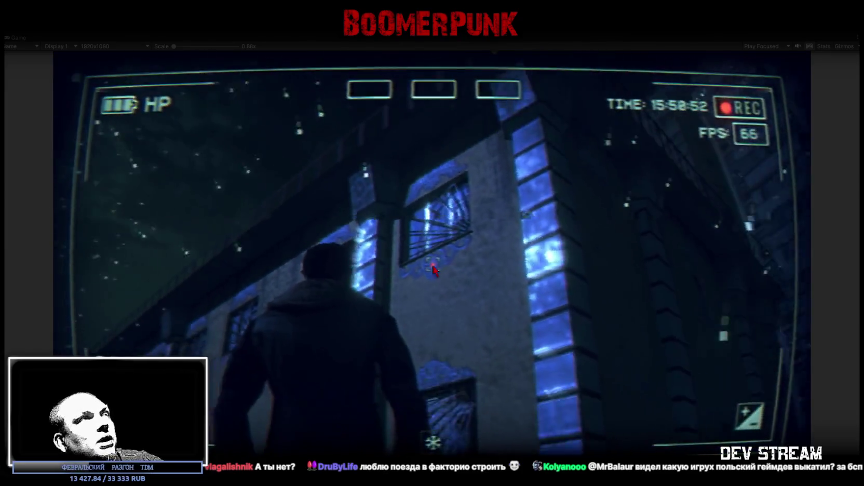
pyautogui.press('w')
pyautogui.press('w')
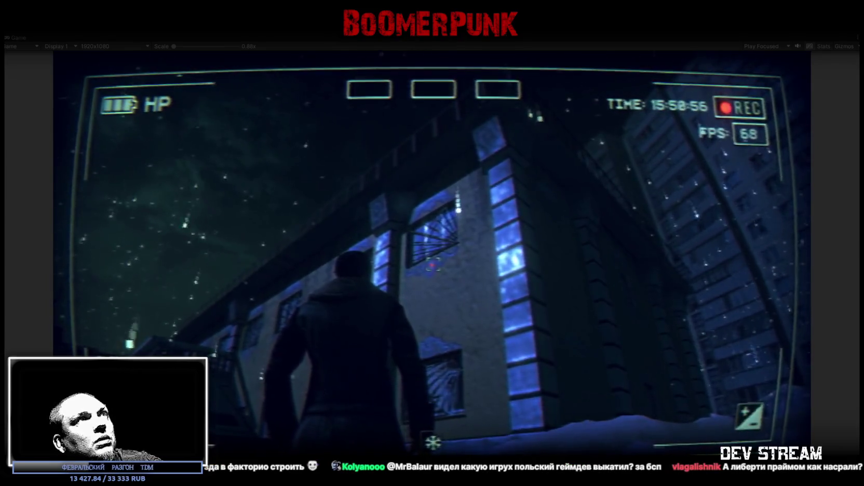
pyautogui.press('w')
pyautogui.press('Escape')
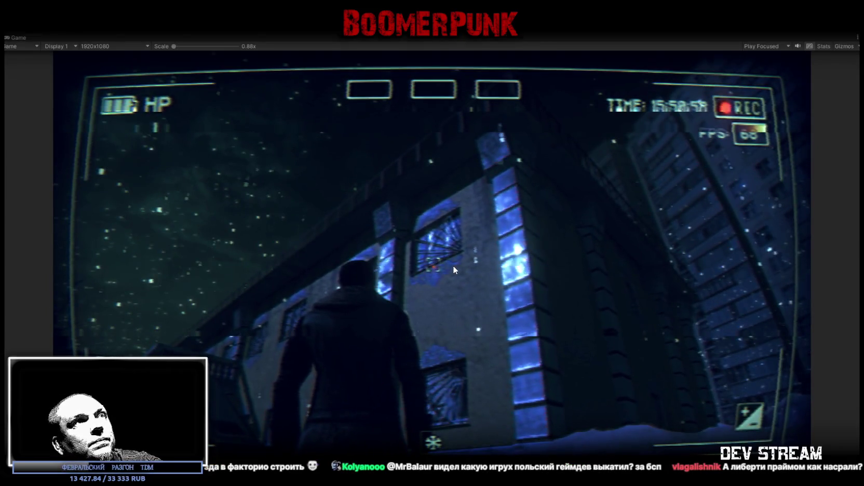
pyautogui.hotkey('ctrl', 'p')
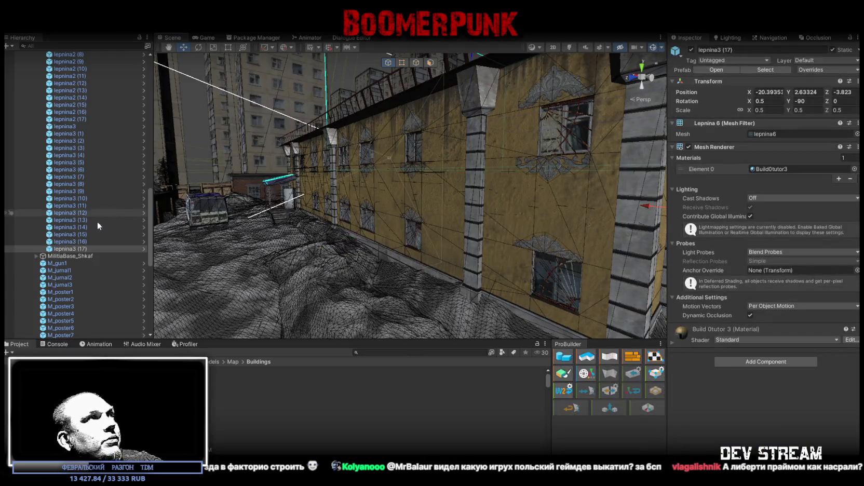
# Step: Give lepnina1 the lepnina1 mesh and apply the override to its prefab
pyautogui.scroll(10, 94, 213)
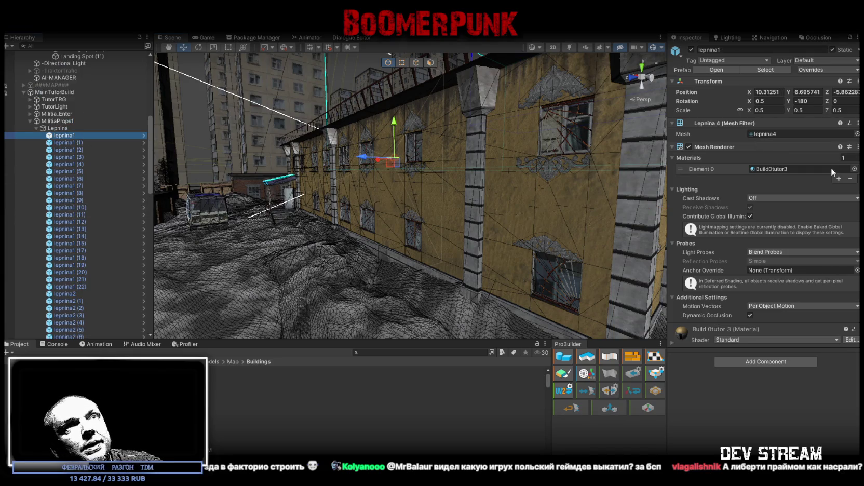
pyautogui.click(857, 134)
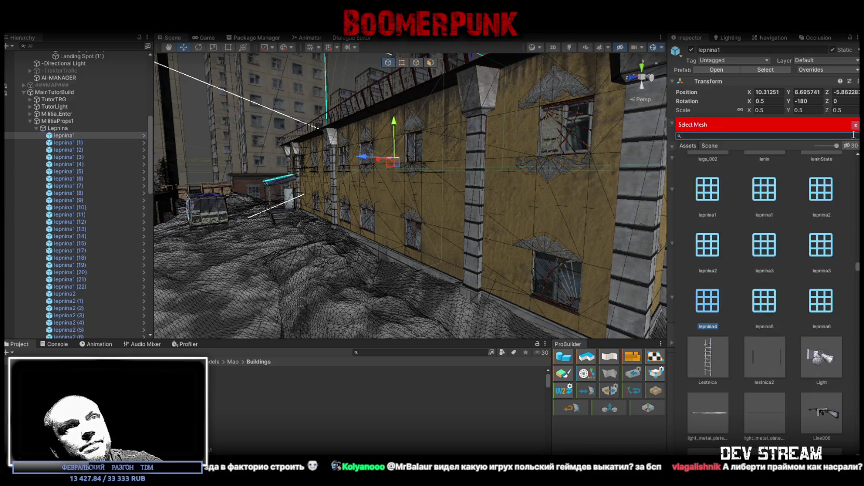
pyautogui.scroll(1, 803, 301)
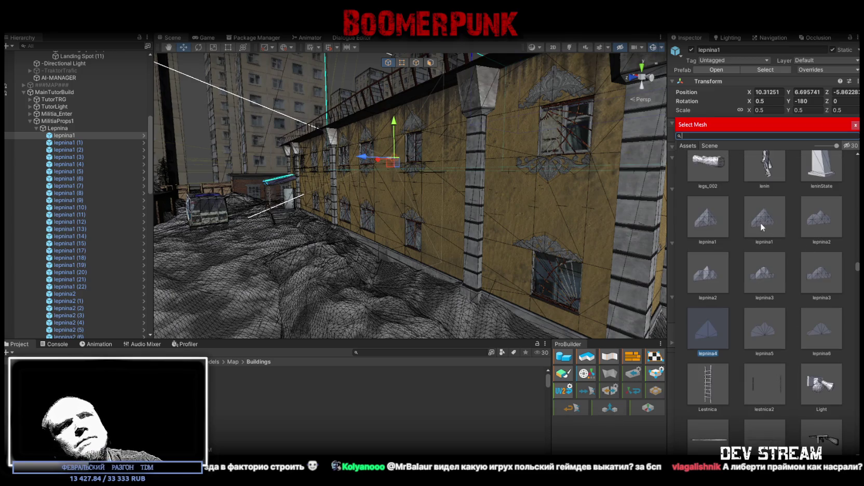
pyautogui.click(759, 241)
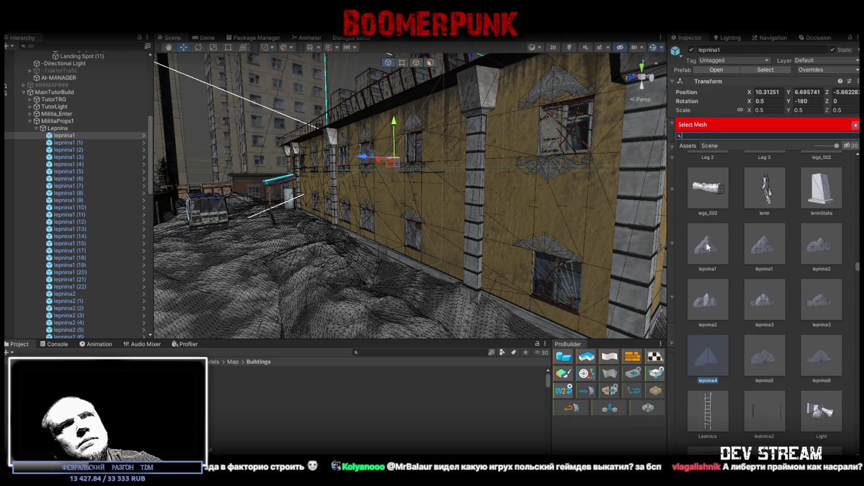
pyautogui.doubleClick(758, 246)
pyautogui.click(825, 69)
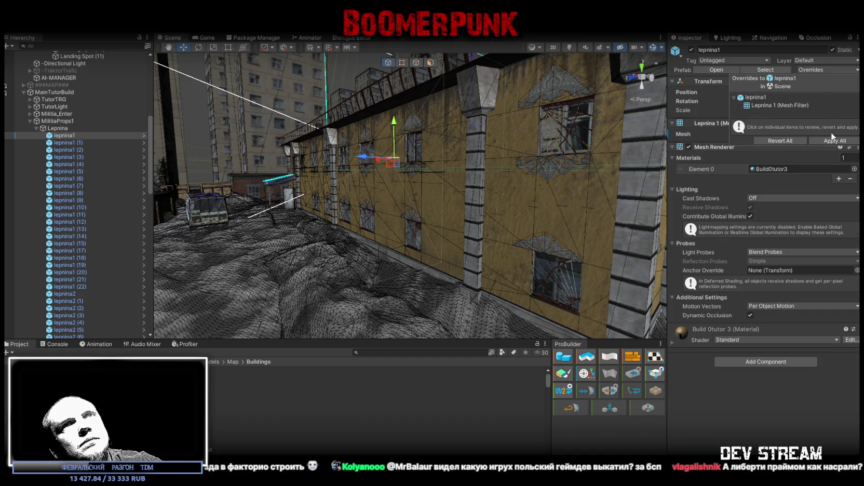
pyautogui.click(645, 207)
pyautogui.moveTo(645, 206)
pyautogui.mouseDown()
pyautogui.moveTo(614, 136)
pyautogui.moveTo(545, 118)
pyautogui.moveTo(604, 127)
pyautogui.moveTo(606, 155)
pyautogui.moveTo(582, 161)
pyautogui.mouseUp()
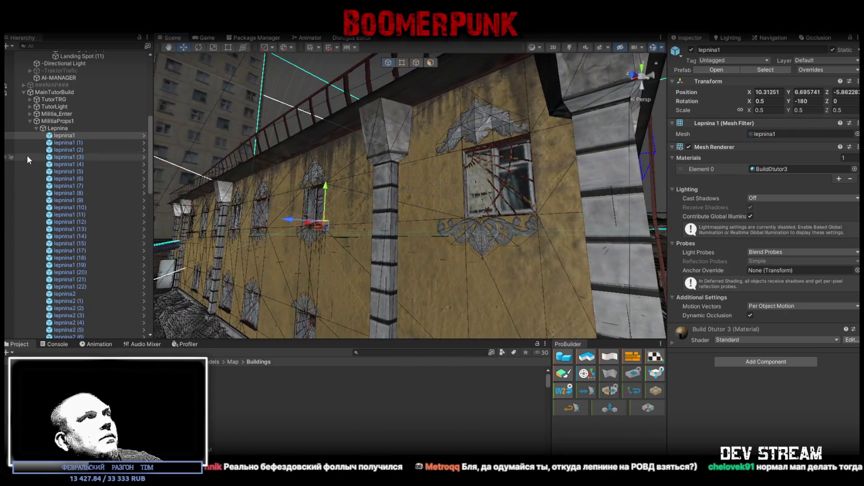
# Step: Give the lepnina2 ornament the lepnina2 mesh
pyautogui.click(73, 294)
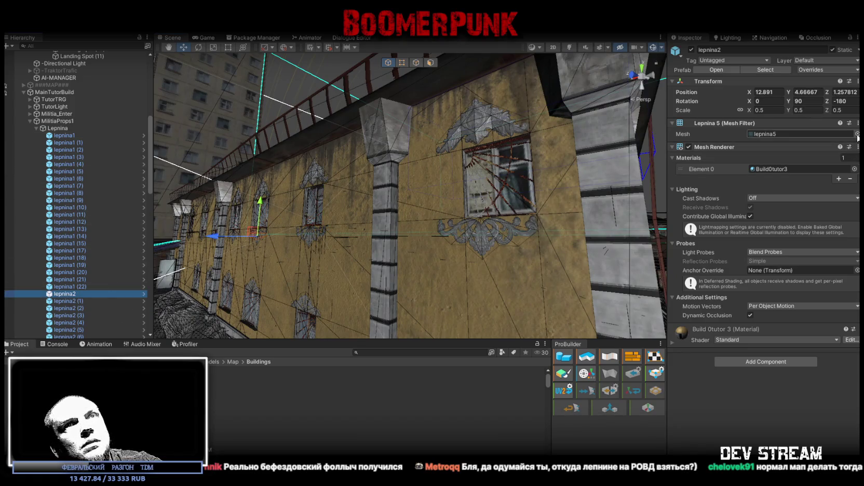
pyautogui.click(858, 134)
pyautogui.scroll(1, 784, 267)
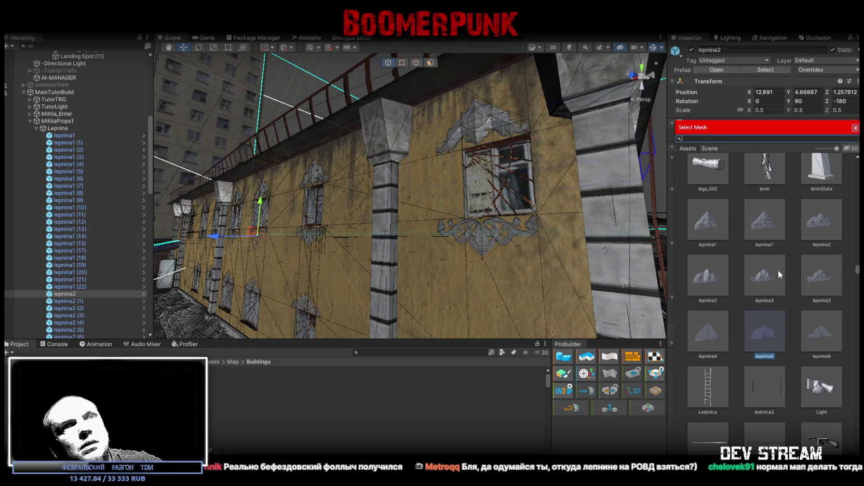
pyautogui.doubleClick(707, 278)
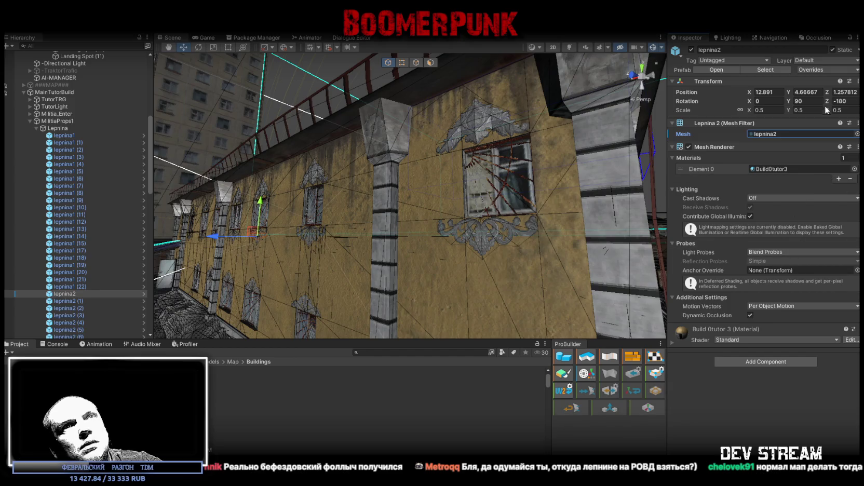
pyautogui.click(491, 236)
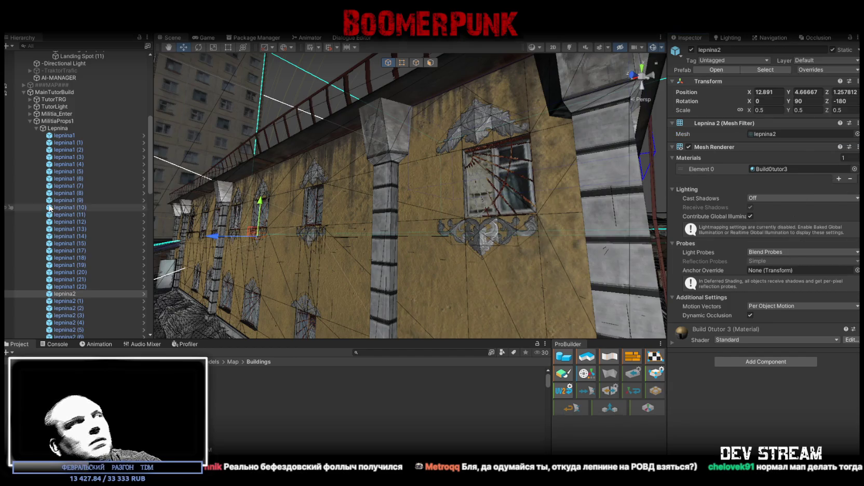
pyautogui.scroll(-5, 103, 281)
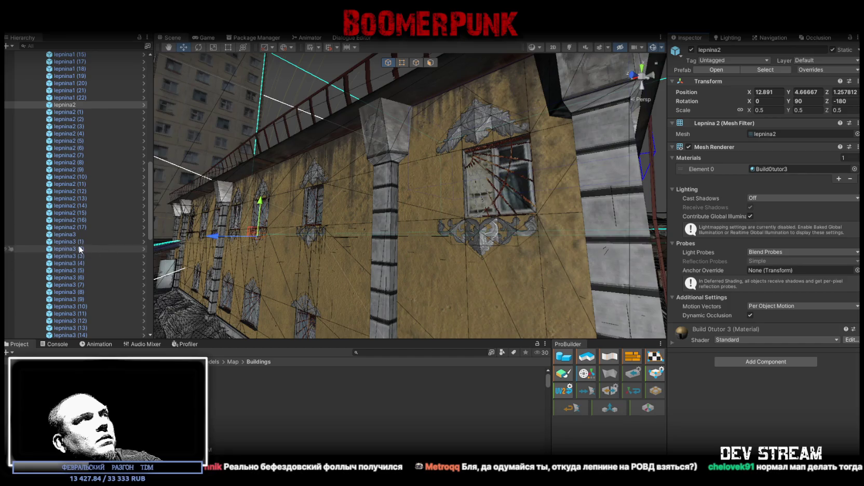
# Step: Swap lepnina3's mesh from lepnina6 to lepnina3 and apply it to the prefab
pyautogui.click(66, 234)
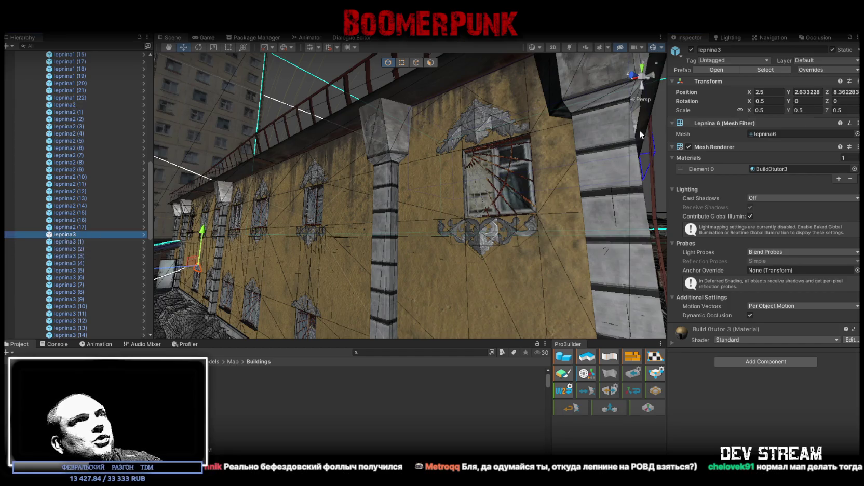
pyautogui.click(822, 69)
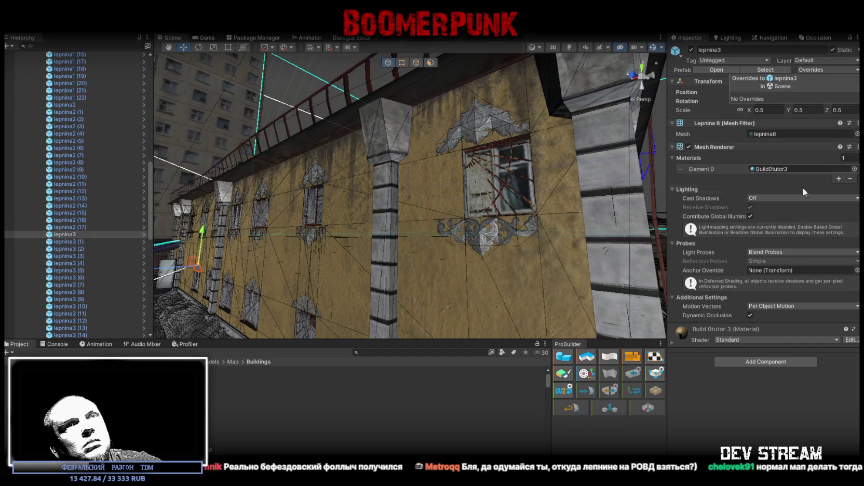
pyautogui.click(857, 134)
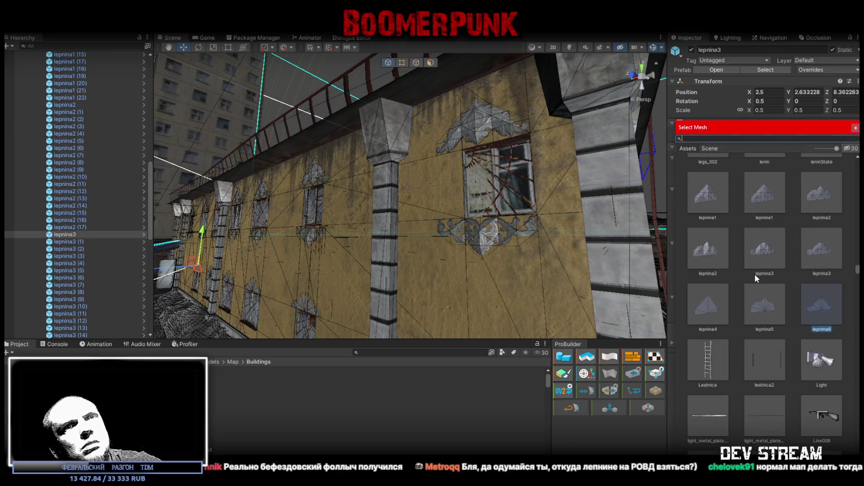
pyautogui.doubleClick(768, 246)
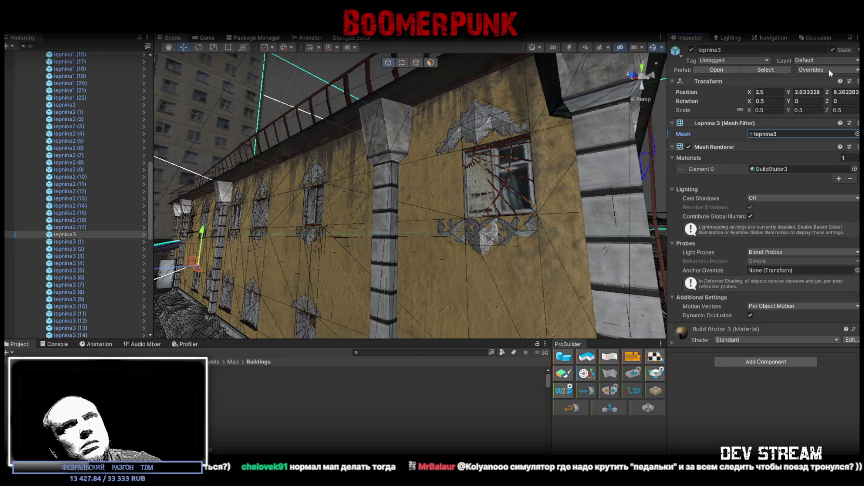
pyautogui.click(827, 69)
pyautogui.click(839, 140)
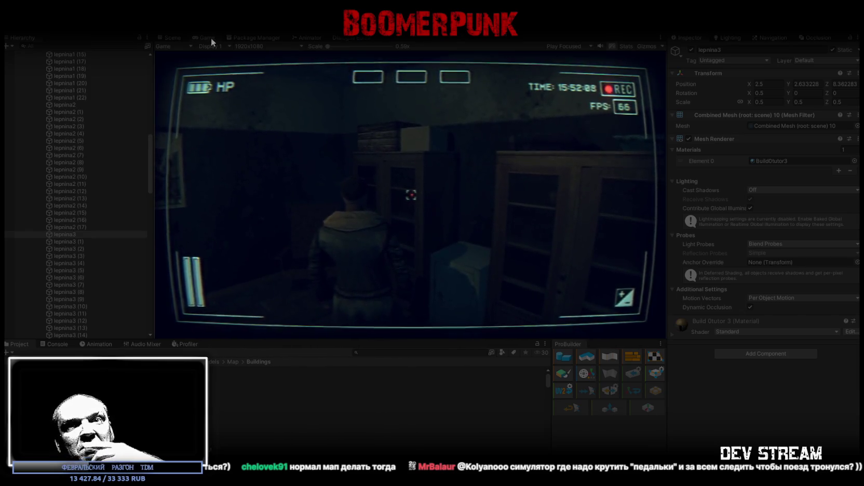
# Step: Play-test the scene in a maximized Game view, then exit play mode
pyautogui.doubleClick(202, 37)
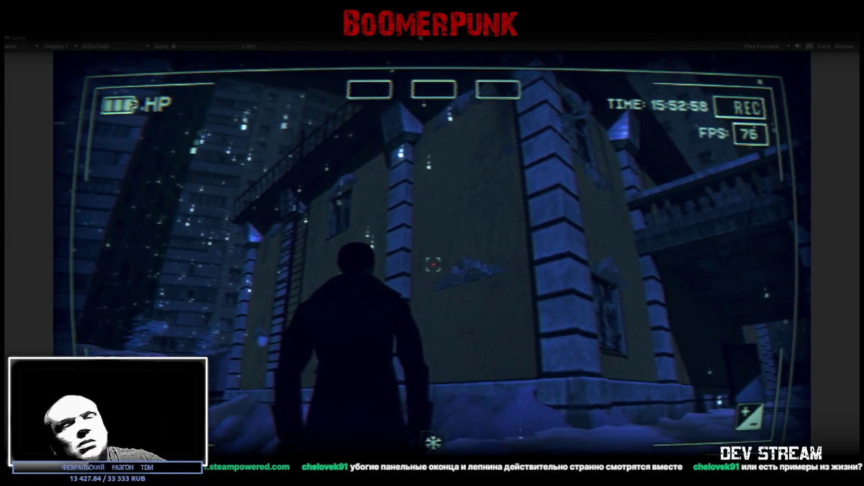
pyautogui.press('Escape')
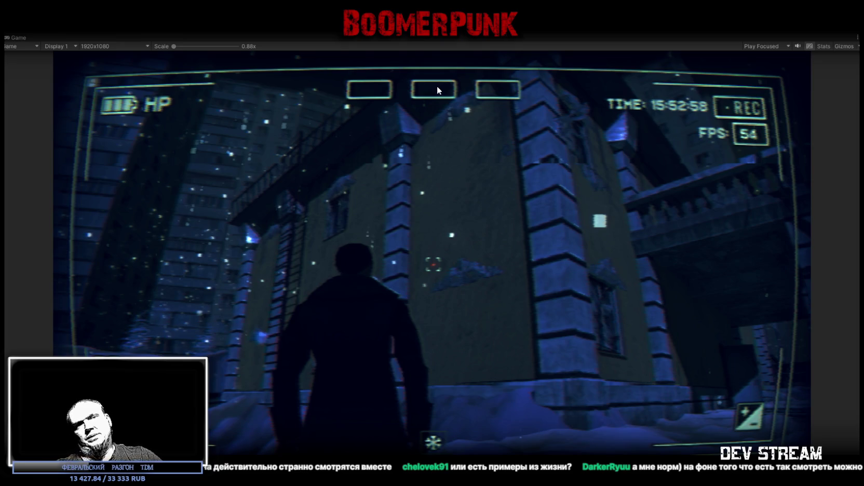
pyautogui.hotkey('ctrl', 'p')
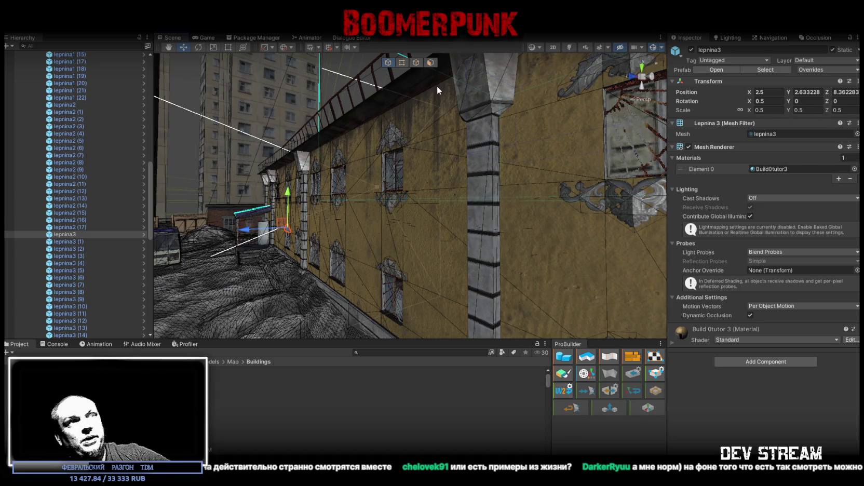
# Step: Set lepnina1's Cast Shadows to On and apply it to the prefab
pyautogui.moveTo(367, 209)
pyautogui.mouseDown()
pyautogui.moveTo(421, 189)
pyautogui.moveTo(444, 211)
pyautogui.moveTo(468, 182)
pyautogui.moveTo(425, 207)
pyautogui.mouseUp()
pyautogui.scroll(5, 70, 222)
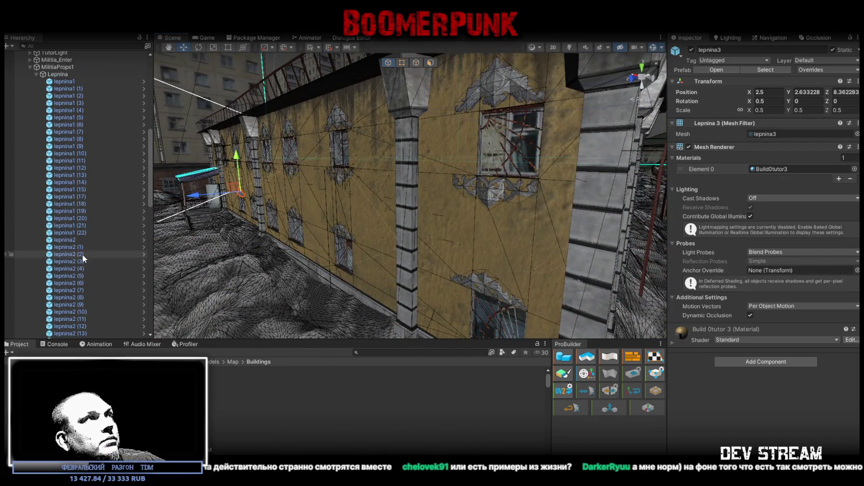
pyautogui.click(68, 81)
pyautogui.click(762, 198)
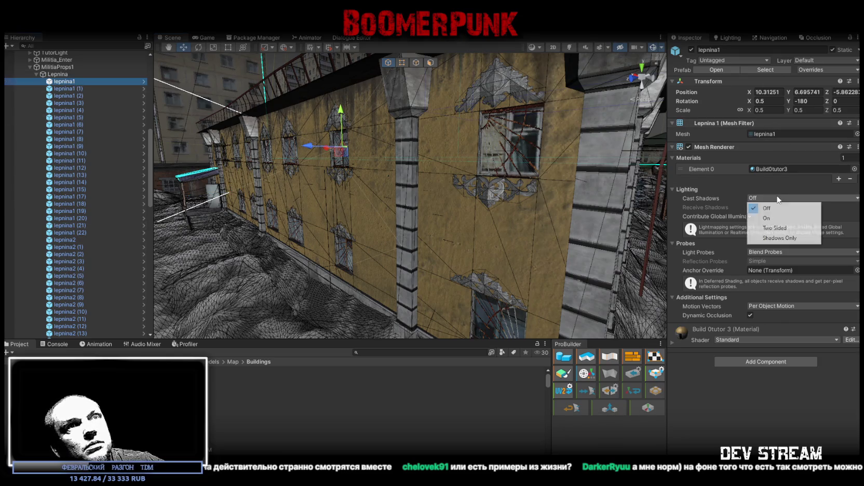
pyautogui.click(771, 221)
pyautogui.scroll(3, 393, 175)
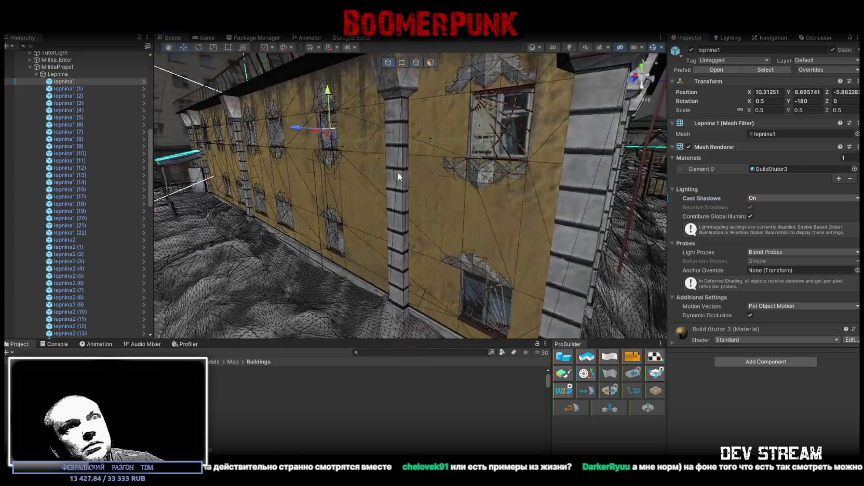
pyautogui.click(814, 72)
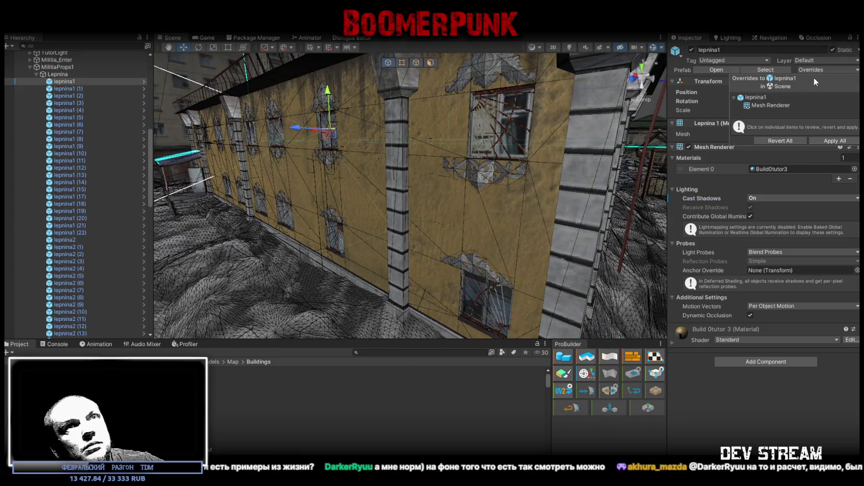
pyautogui.click(829, 139)
# Step: Enable scene lighting, then set lepnina2's Cast Shadows to On and apply it to the prefab
pyautogui.click(569, 47)
pyautogui.moveTo(496, 181)
pyautogui.mouseDown()
pyautogui.moveTo(520, 145)
pyautogui.moveTo(216, 160)
pyautogui.moveTo(166, 156)
pyautogui.moveTo(156, 146)
pyautogui.moveTo(124, 153)
pyautogui.moveTo(56, 124)
pyautogui.moveTo(163, 109)
pyautogui.mouseUp()
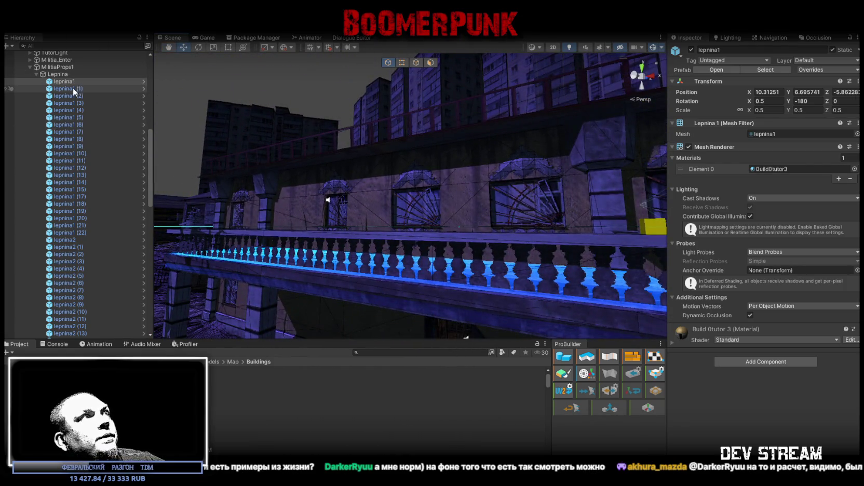
pyautogui.click(78, 240)
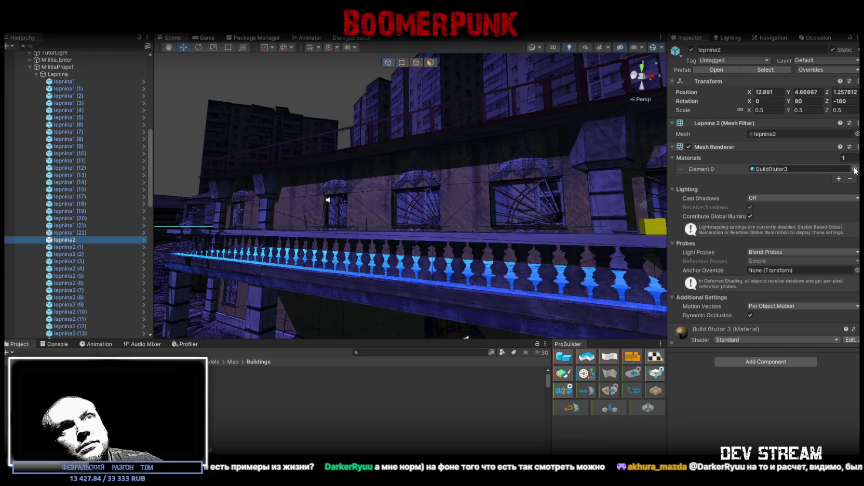
pyautogui.click(834, 198)
pyautogui.click(774, 210)
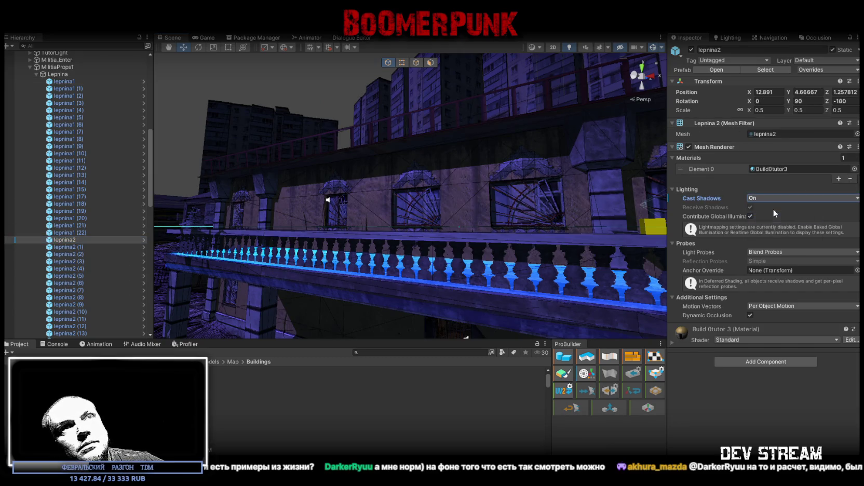
pyautogui.click(814, 71)
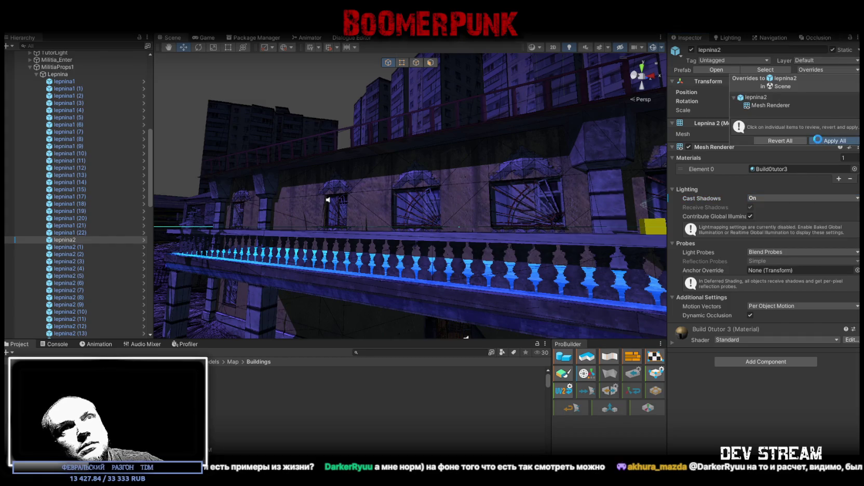
pyautogui.click(817, 139)
# Step: Set lepnina3's Cast Shadows to On and apply it to the prefab
pyautogui.scroll(-5, 101, 260)
pyautogui.click(74, 261)
pyautogui.click(817, 70)
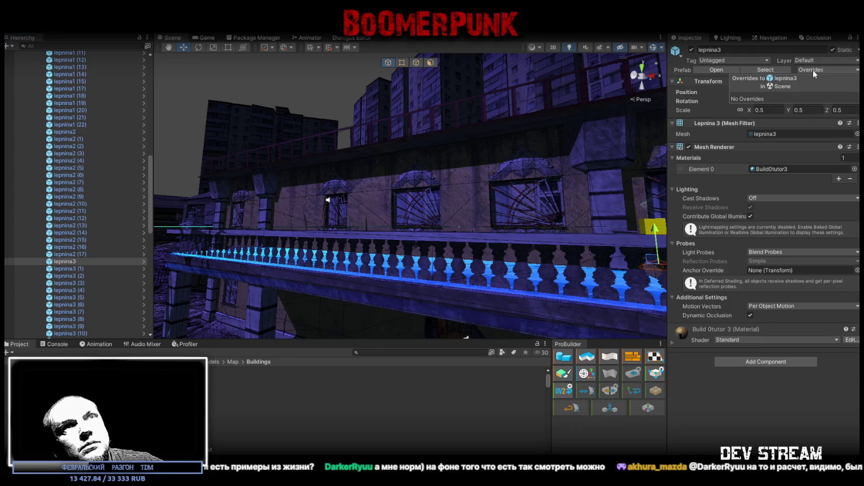
pyautogui.click(764, 380)
pyautogui.click(785, 198)
pyautogui.click(776, 218)
pyautogui.click(812, 70)
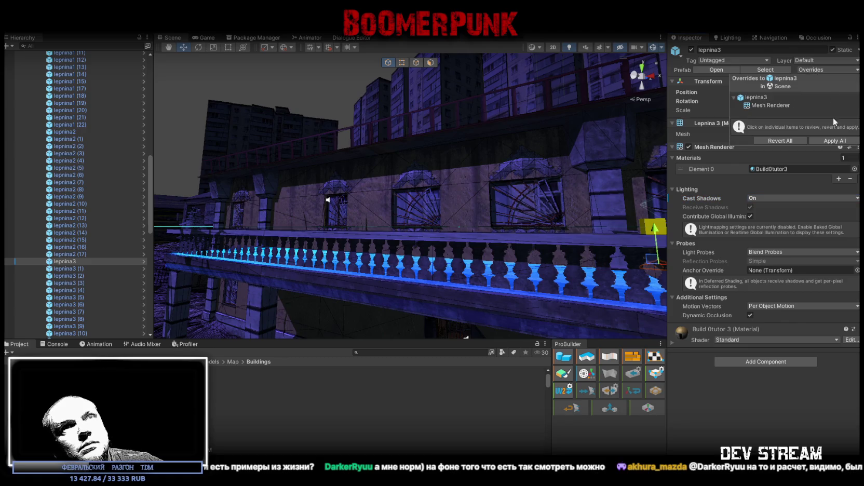
pyautogui.click(830, 140)
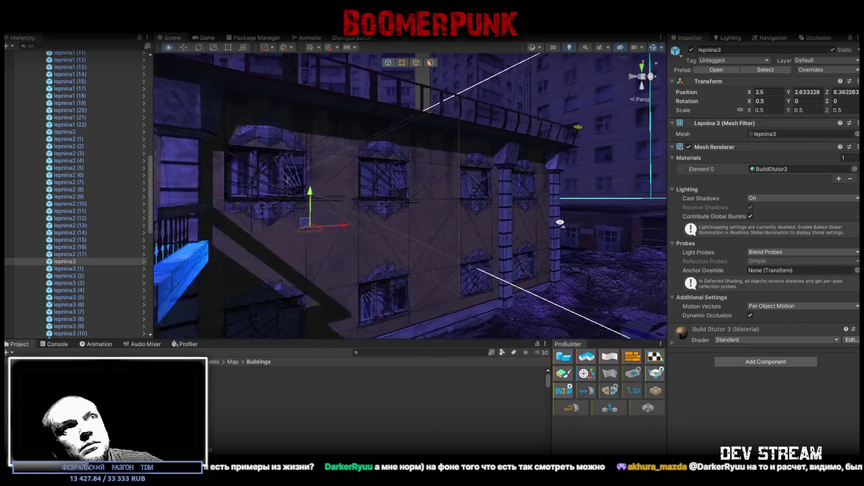
# Step: Orbit the Scene view to face the ornament above the doorway, then switch to Photoshop
pyautogui.moveTo(546, 219)
pyautogui.mouseDown()
pyautogui.moveTo(435, 226)
pyautogui.moveTo(373, 166)
pyautogui.moveTo(356, 162)
pyautogui.moveTo(438, 176)
pyautogui.moveTo(368, 193)
pyautogui.moveTo(413, 226)
pyautogui.moveTo(465, 247)
pyautogui.moveTo(604, 251)
pyautogui.moveTo(462, 224)
pyautogui.moveTo(343, 225)
pyautogui.moveTo(367, 146)
pyautogui.moveTo(357, 160)
pyautogui.mouseUp()
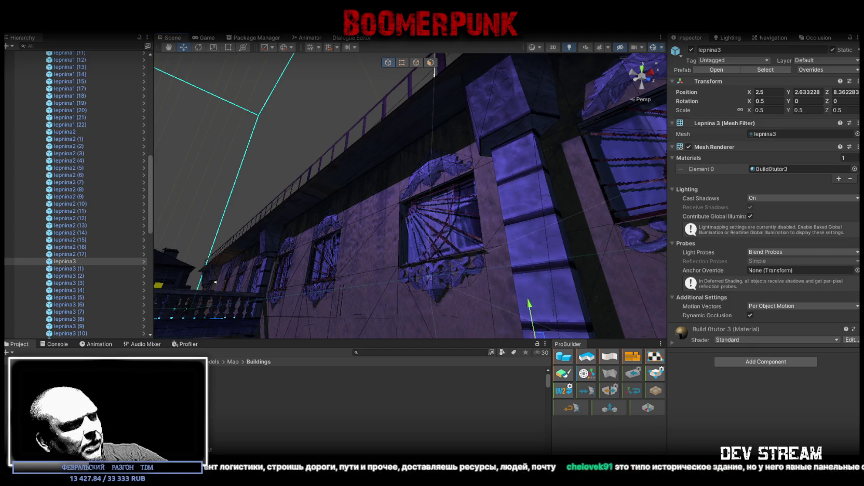
pyautogui.hotkey('alt', 'Tab')
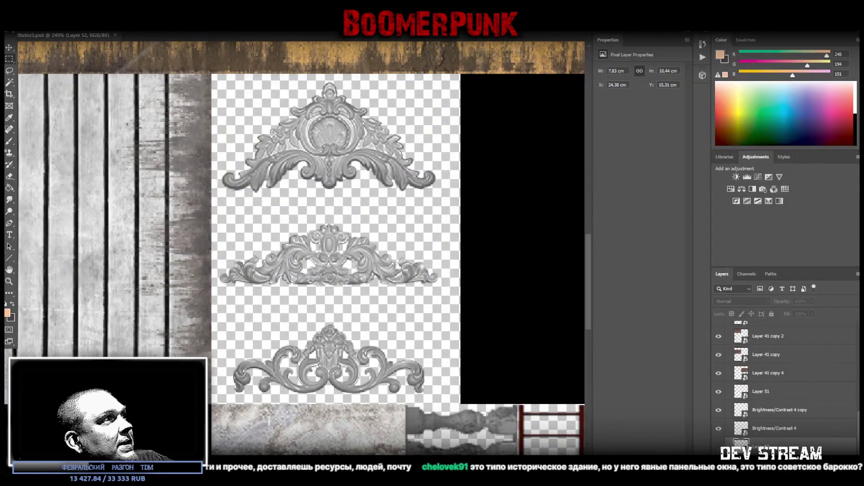
# Step: Review the full .psd texture atlas of ornament designs in Photoshop, then return to Unity
pyautogui.scroll(-5, 10, 290)
pyautogui.scroll(4, 19, 258)
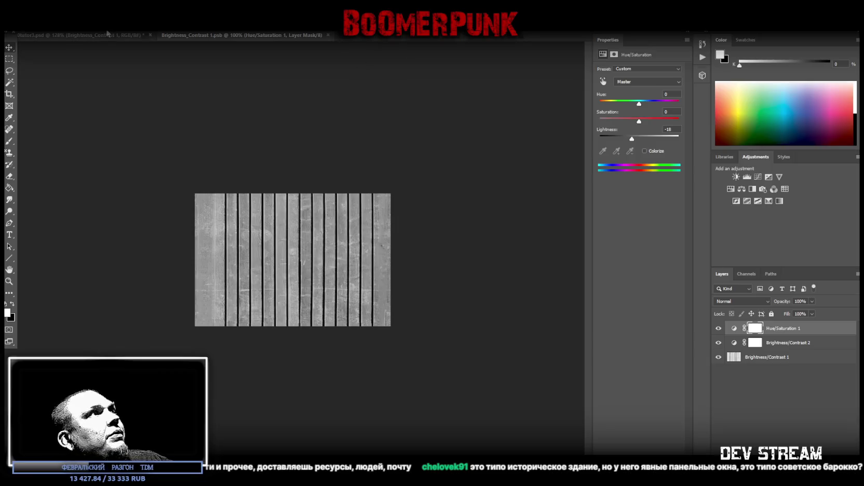
pyautogui.click(107, 34)
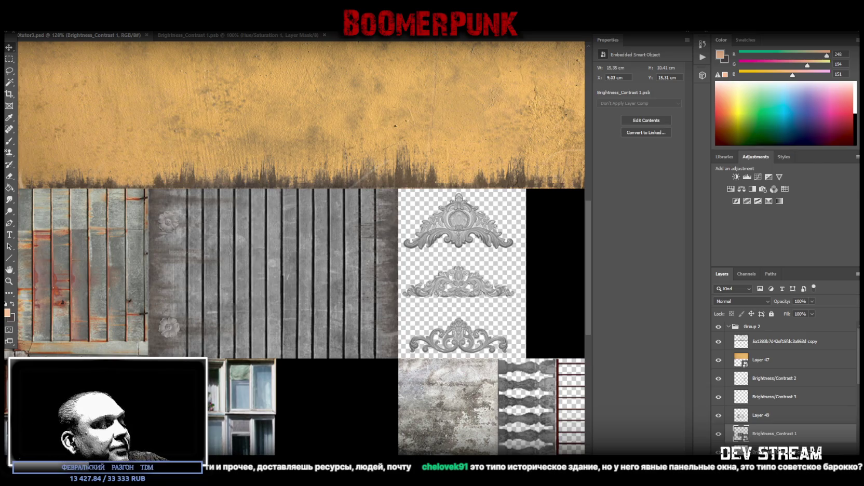
pyautogui.hotkey('alt', 'Tab')
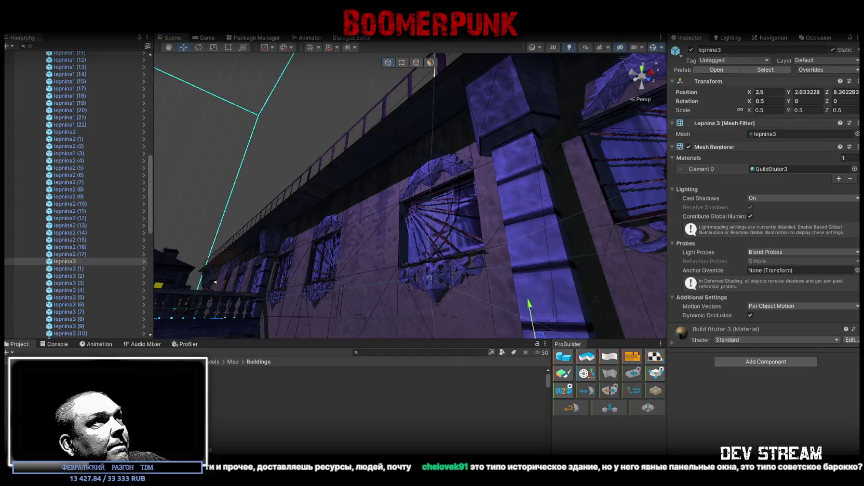
# Step: Orbit in close to the building's balcony, then show the Build04 texture's import settings
pyautogui.moveTo(524, 268)
pyautogui.mouseDown()
pyautogui.moveTo(550, 247)
pyautogui.moveTo(517, 247)
pyautogui.moveTo(497, 233)
pyautogui.moveTo(398, 212)
pyautogui.moveTo(529, 291)
pyautogui.moveTo(545, 230)
pyautogui.moveTo(485, 64)
pyautogui.mouseUp()
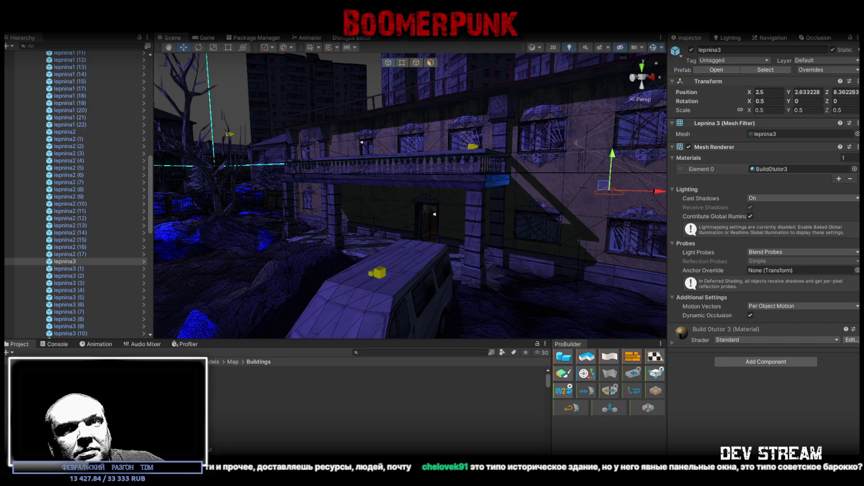
pyautogui.moveTo(379, 104)
pyautogui.mouseDown()
pyautogui.moveTo(367, 186)
pyautogui.moveTo(303, 172)
pyautogui.moveTo(593, 196)
pyautogui.moveTo(212, 320)
pyautogui.mouseUp()
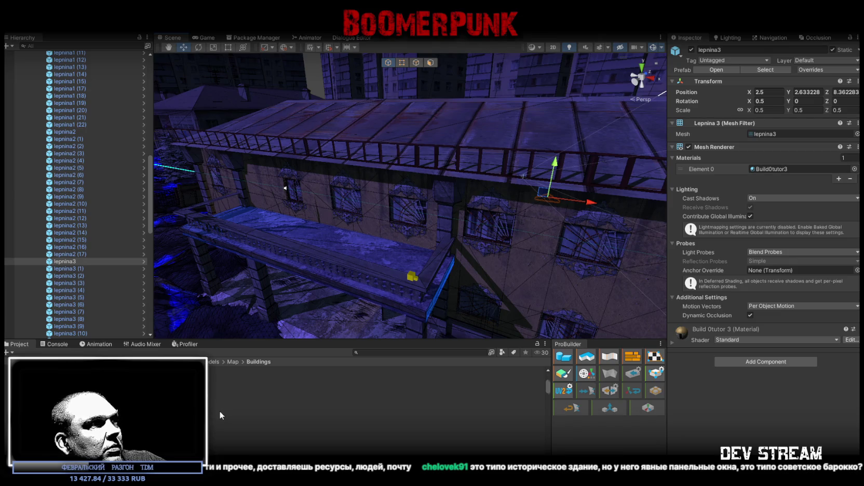
pyautogui.click(213, 426)
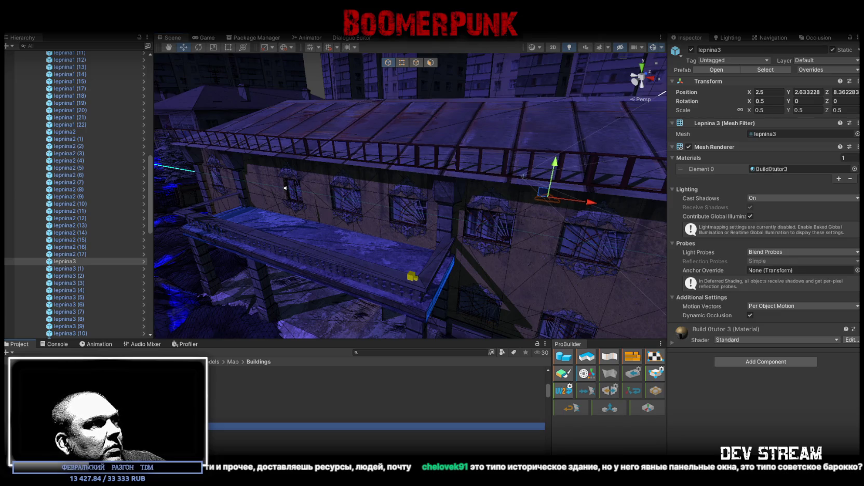
# Step: Inspect import settings of the Build06, Build07plus, Build08_MB and Build09 assets, then look down on the building
pyautogui.scroll(-4, 377, 395)
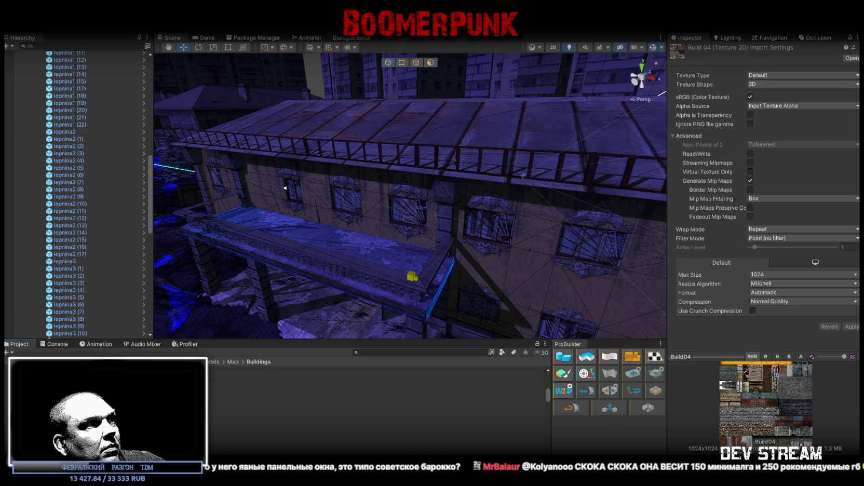
pyautogui.click(218, 424)
pyautogui.scroll(-5, 376, 394)
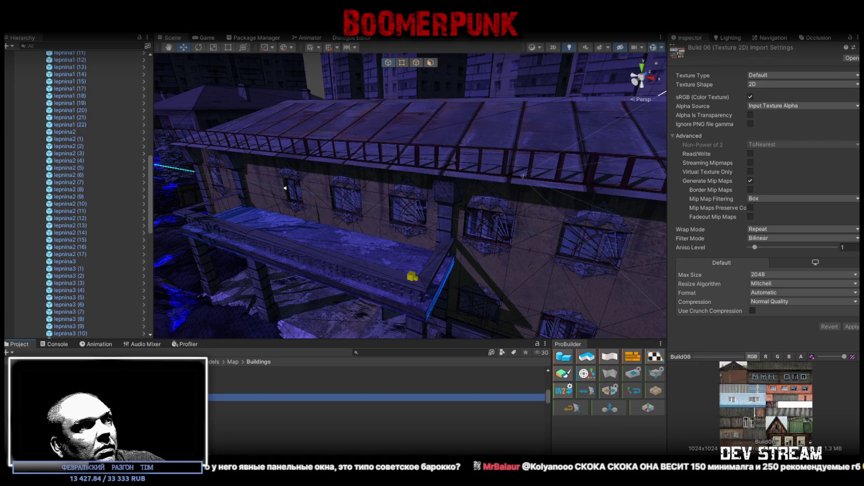
pyautogui.click(219, 422)
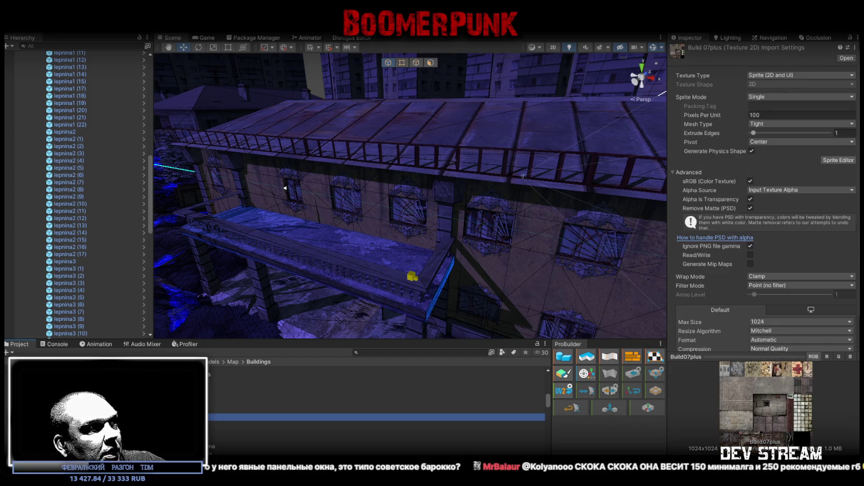
pyautogui.click(218, 439)
pyautogui.scroll(-3, 376, 405)
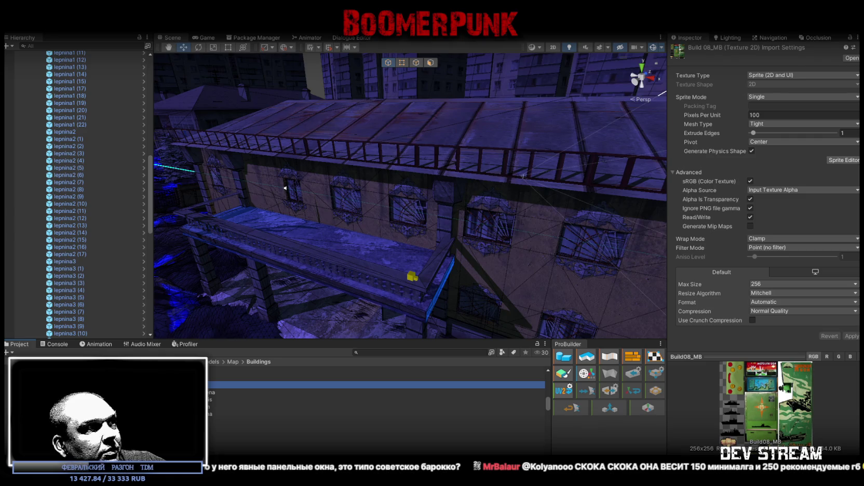
pyautogui.scroll(2, 377, 406)
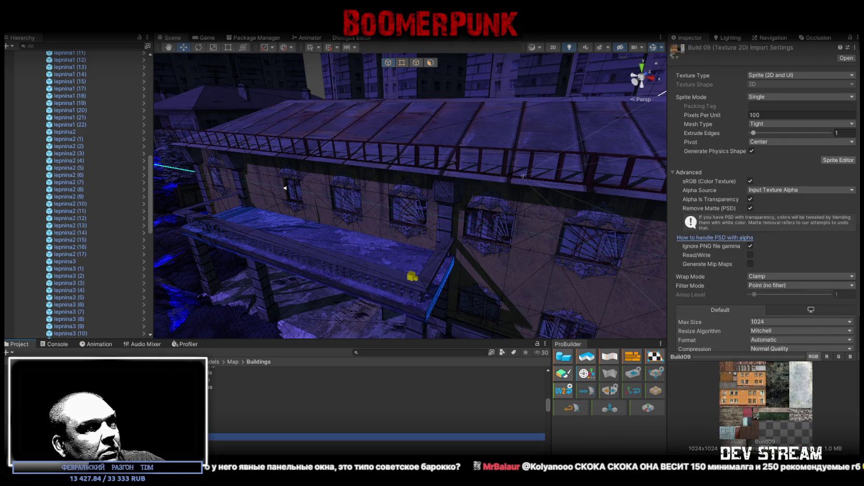
pyautogui.click(223, 416)
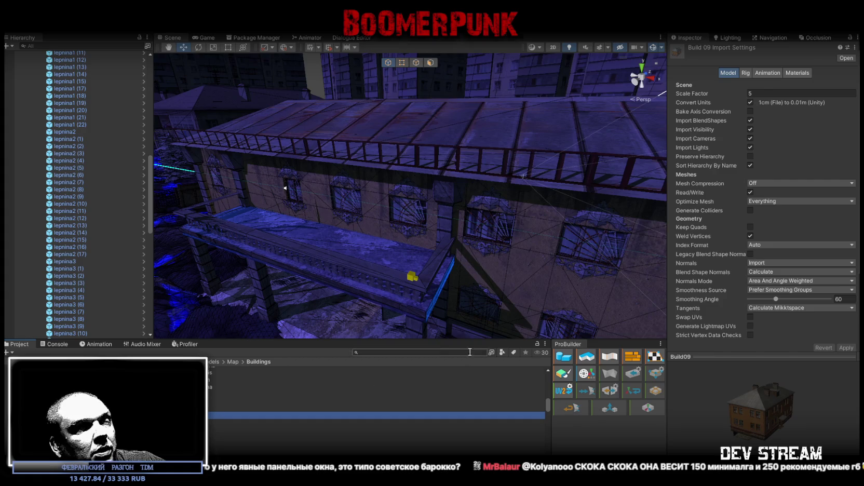
pyautogui.moveTo(324, 228); pyautogui.dragTo(275, 286)
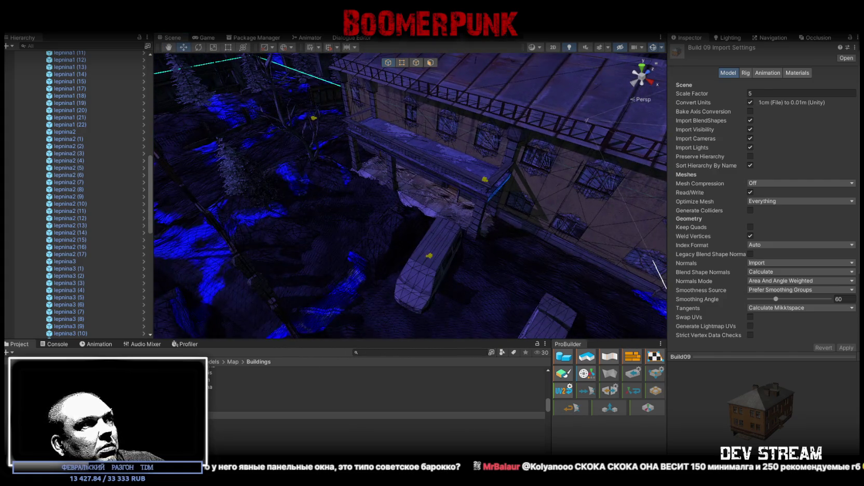
# Step: Select the Build09 building in the Scene, frame it with F, and orbit around its walls and roofline
pyautogui.click(314, 233)
pyautogui.press('f')
pyautogui.moveTo(327, 205)
pyautogui.mouseDown()
pyautogui.moveTo(337, 173)
pyautogui.moveTo(434, 198)
pyautogui.mouseUp()
pyautogui.moveTo(377, 191)
pyautogui.mouseDown()
pyautogui.moveTo(450, 195)
pyautogui.moveTo(411, 191)
pyautogui.moveTo(439, 183)
pyautogui.moveTo(411, 187)
pyautogui.moveTo(400, 205)
pyautogui.moveTo(499, 189)
pyautogui.moveTo(311, 231)
pyautogui.moveTo(496, 245)
pyautogui.moveTo(339, 241)
pyautogui.moveTo(213, 211)
pyautogui.moveTo(247, 193)
pyautogui.moveTo(222, 199)
pyautogui.moveTo(409, 211)
pyautogui.moveTo(180, 200)
pyautogui.moveTo(512, 224)
pyautogui.moveTo(414, 214)
pyautogui.moveTo(268, 246)
pyautogui.moveTo(295, 226)
pyautogui.moveTo(188, 237)
pyautogui.moveTo(435, 228)
pyautogui.moveTo(409, 256)
pyautogui.moveTo(448, 245)
pyautogui.moveTo(451, 234)
pyautogui.moveTo(436, 252)
pyautogui.moveTo(324, 234)
pyautogui.moveTo(309, 272)
pyautogui.moveTo(289, 226)
pyautogui.moveTo(131, 287)
pyautogui.moveTo(103, 278)
pyautogui.mouseUp()
pyautogui.scroll(1, 57, 64)
# Step: Delete Build09 via the Hierarchy and orbit to face the building front
pyautogui.click(47, 69)
pyautogui.press('Delete')
pyautogui.moveTo(206, 129)
pyautogui.mouseDown()
pyautogui.moveTo(411, 251)
pyautogui.moveTo(436, 232)
pyautogui.moveTo(352, 216)
pyautogui.moveTo(312, 198)
pyautogui.moveTo(308, 218)
pyautogui.moveTo(326, 215)
pyautogui.mouseUp()
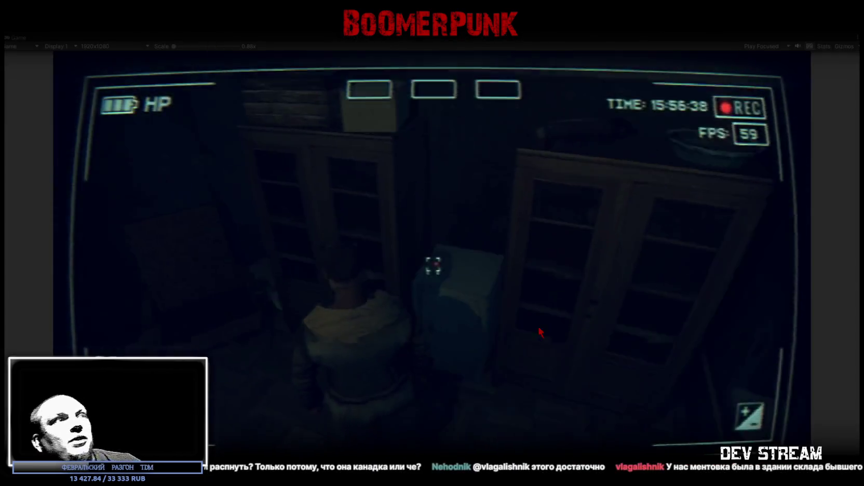
# Step: Walk the character down the dark corridors and through the duty room, out into the snowy yard past the van
pyautogui.press('w')
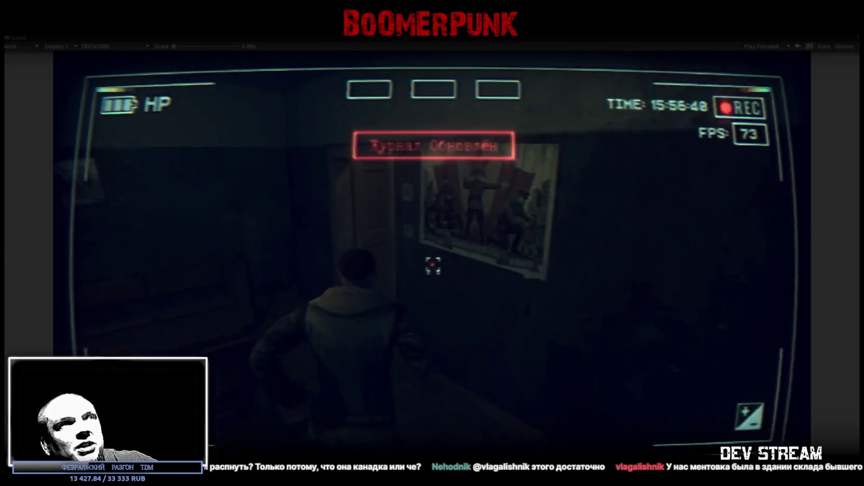
pyautogui.press('w')
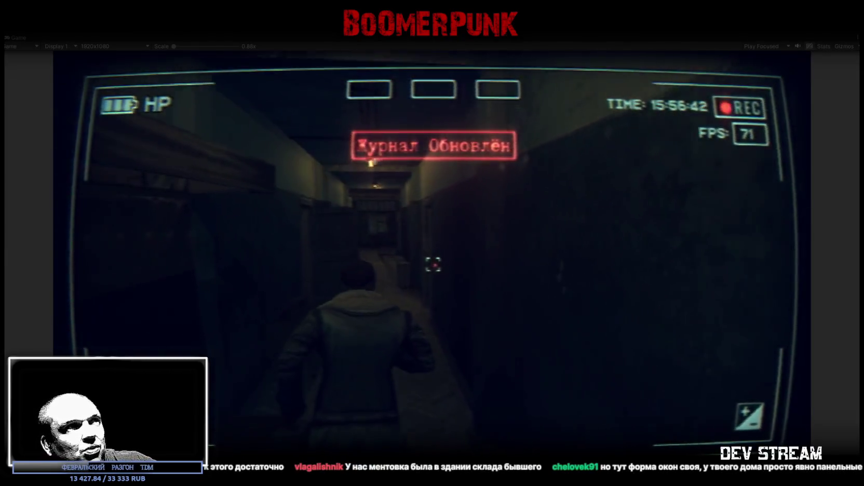
pyautogui.press('w')
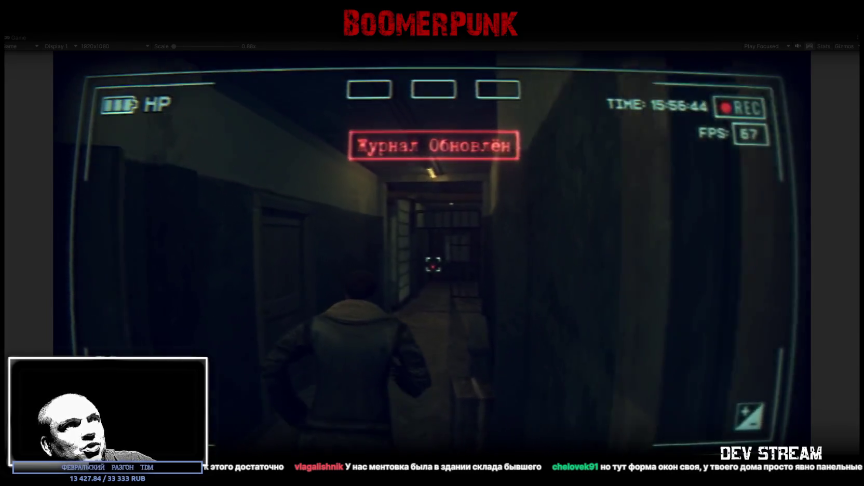
pyautogui.press('w')
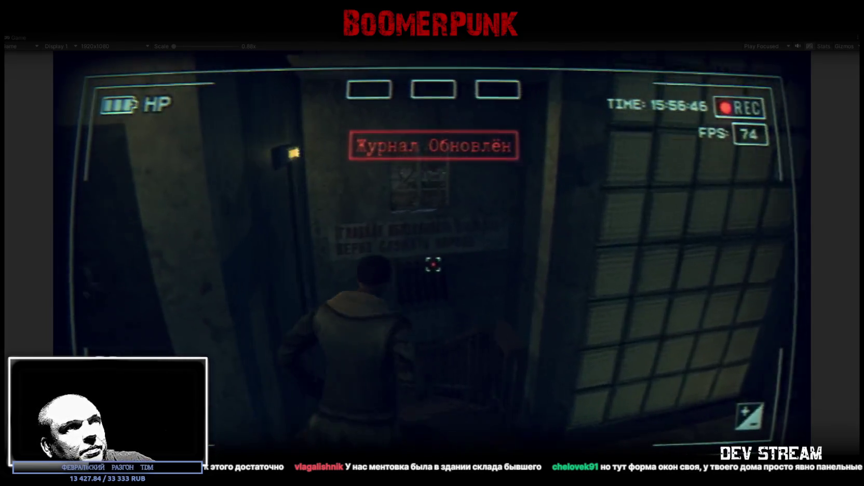
pyautogui.press('w')
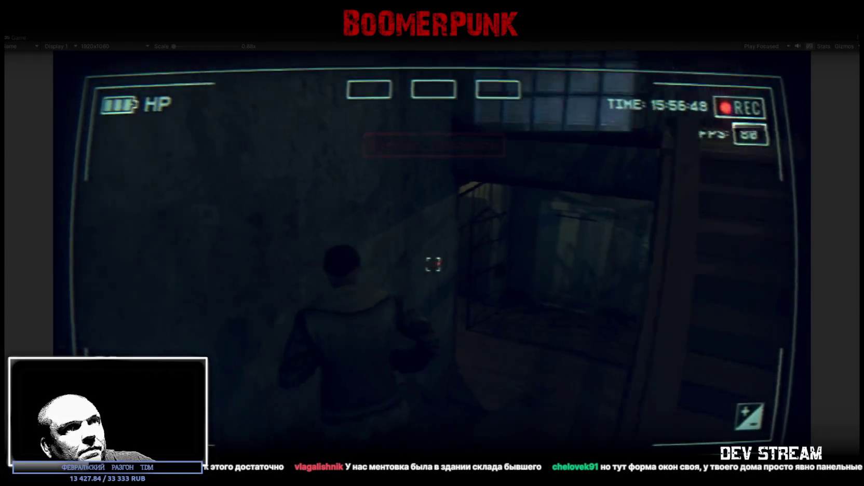
pyautogui.press('w')
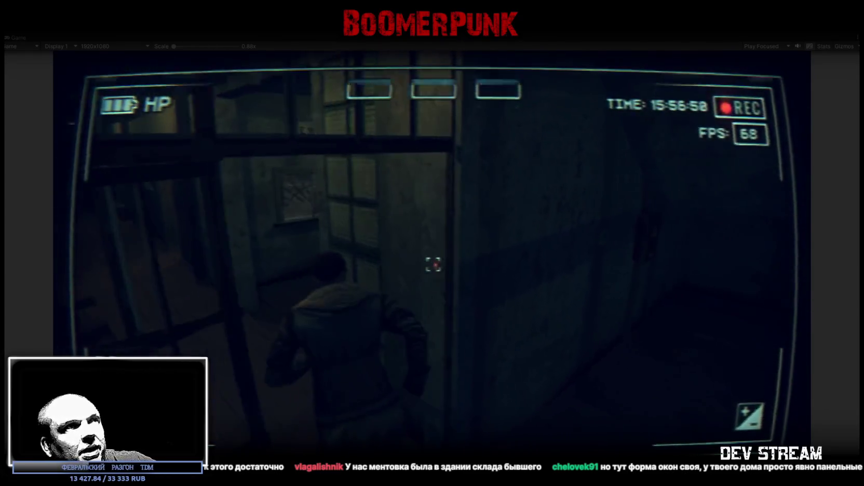
pyautogui.press('w')
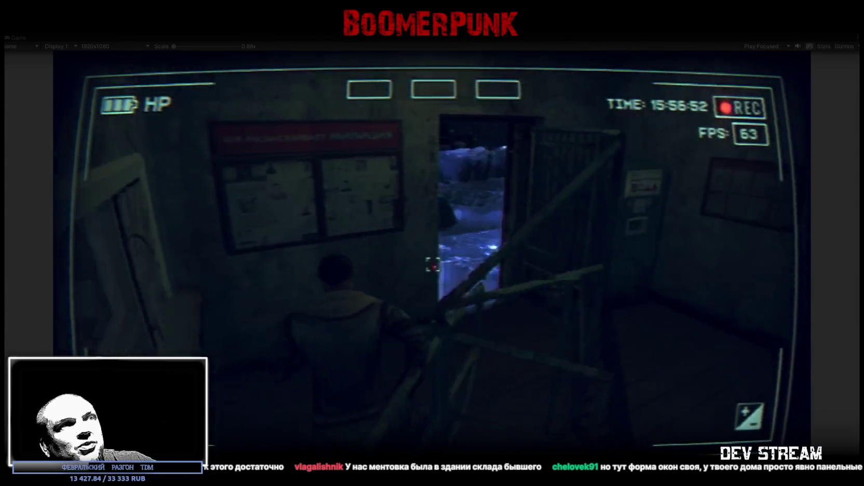
pyautogui.press('w')
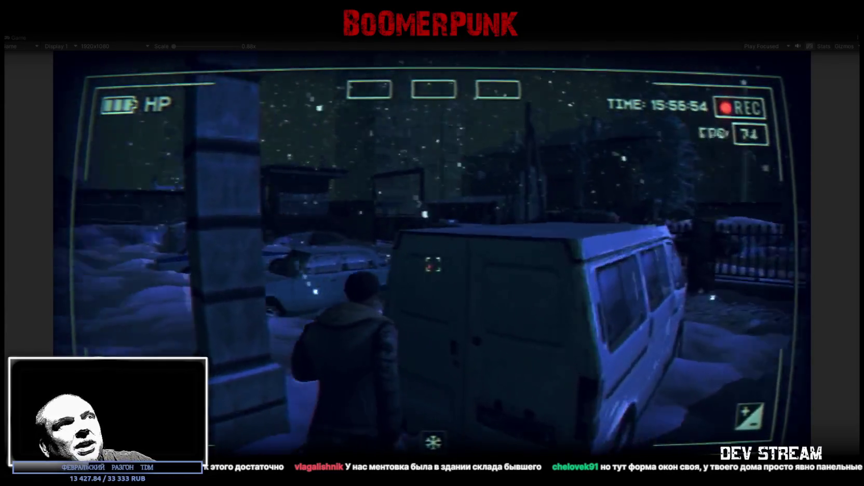
# Step: Cross the yard to the building and look up along the facade's ornamented windows
pyautogui.press('w')
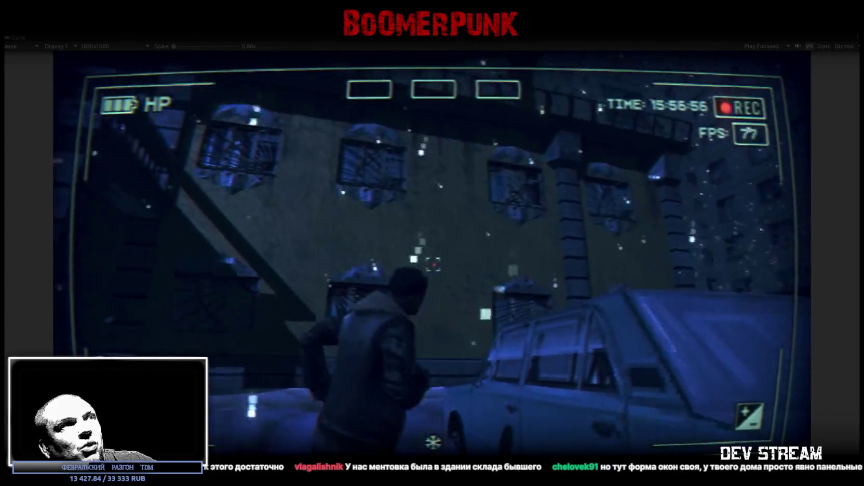
pyautogui.press('w')
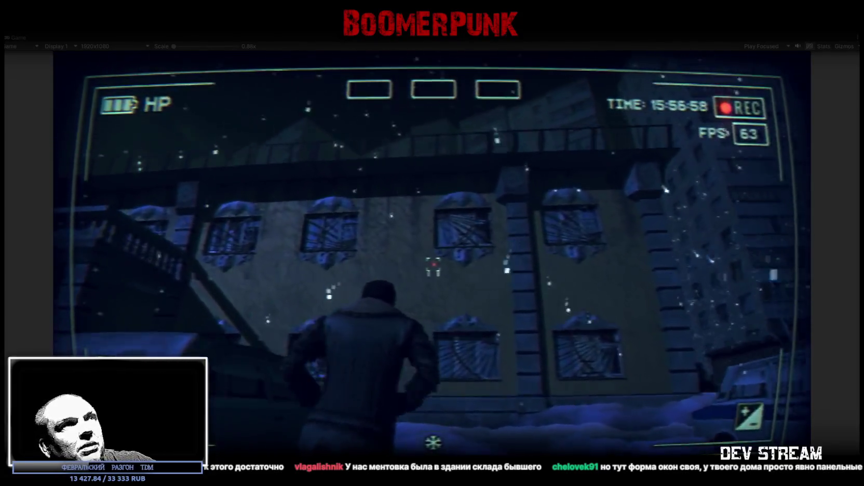
pyautogui.press('w')
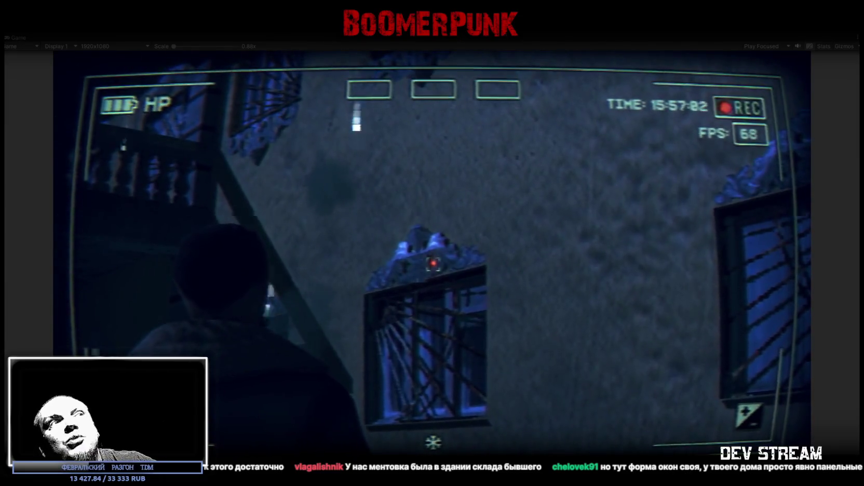
pyautogui.press('w')
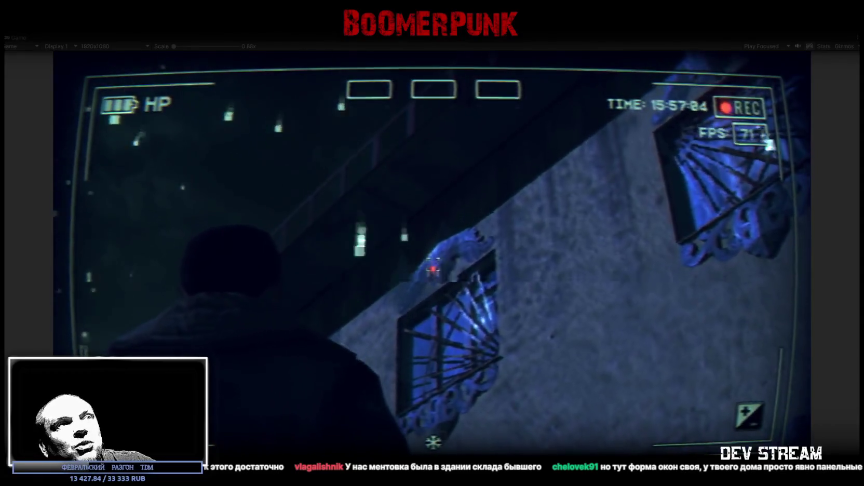
pyautogui.press('w')
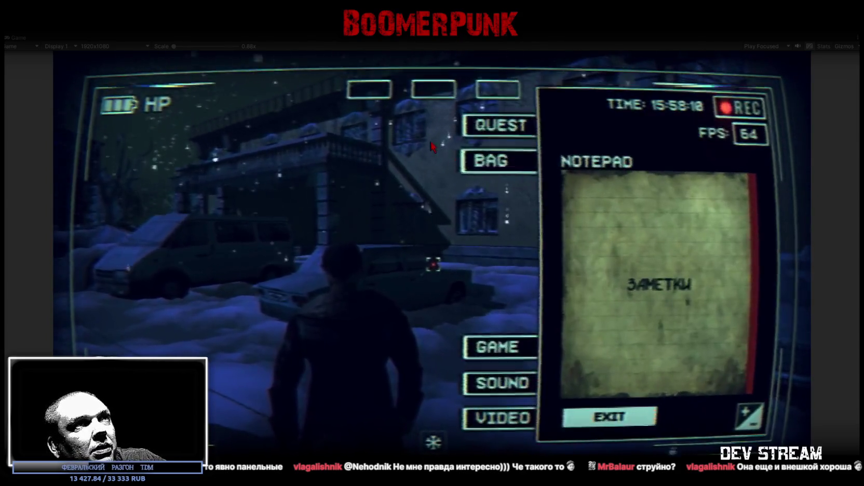
# Step: Open the BAG inventory, equip the hat and the rifle, and close the menu to resume play
pyautogui.click(493, 161)
pyautogui.click(644, 172)
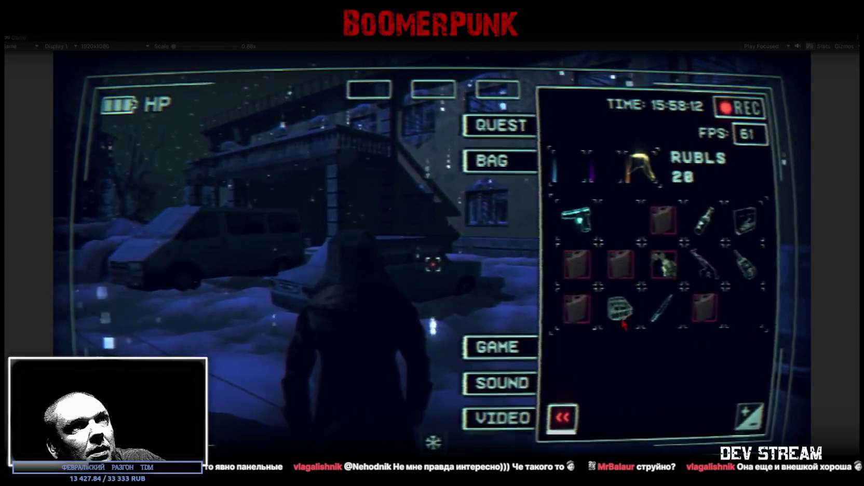
pyautogui.doubleClick(621, 309)
pyautogui.doubleClick(704, 260)
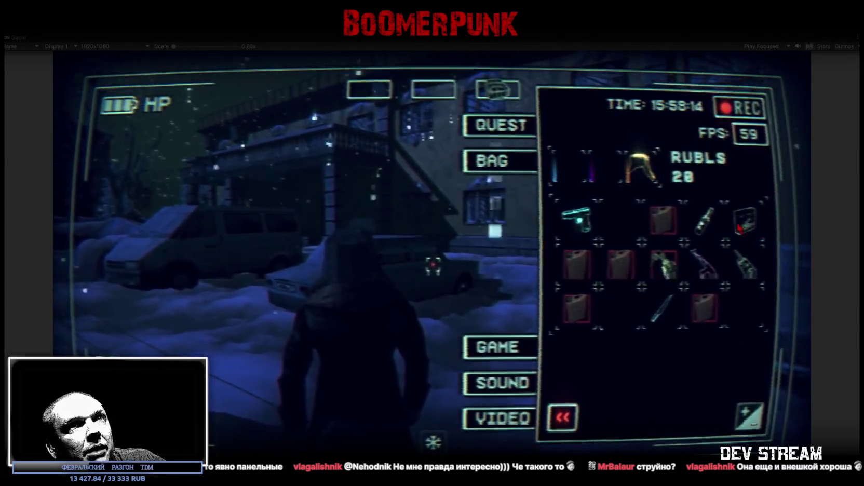
pyautogui.click(562, 417)
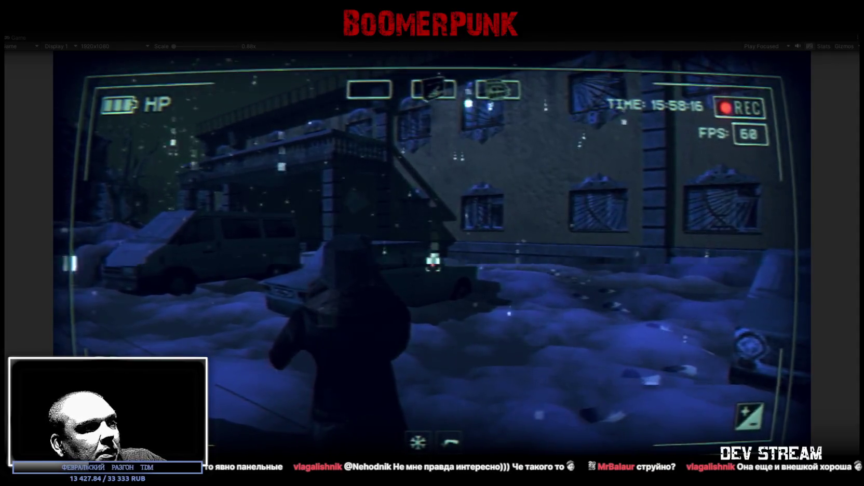
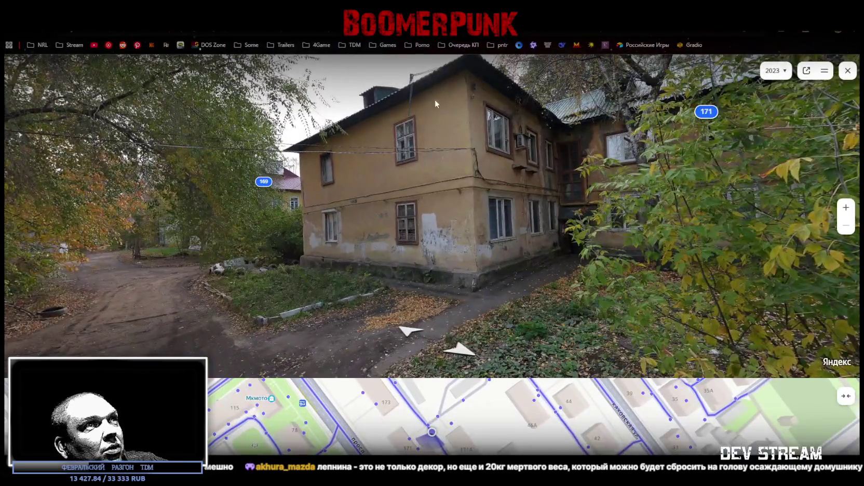
# Step: Walk a few panoramas down the 2023 courtyard dirt road beside yellow house 171
pyautogui.moveTo(457, 187)
pyautogui.mouseDown()
pyautogui.moveTo(448, 218)
pyautogui.moveTo(525, 213)
pyautogui.moveTo(429, 247)
pyautogui.moveTo(472, 240)
pyautogui.mouseUp()
pyautogui.click(415, 323)
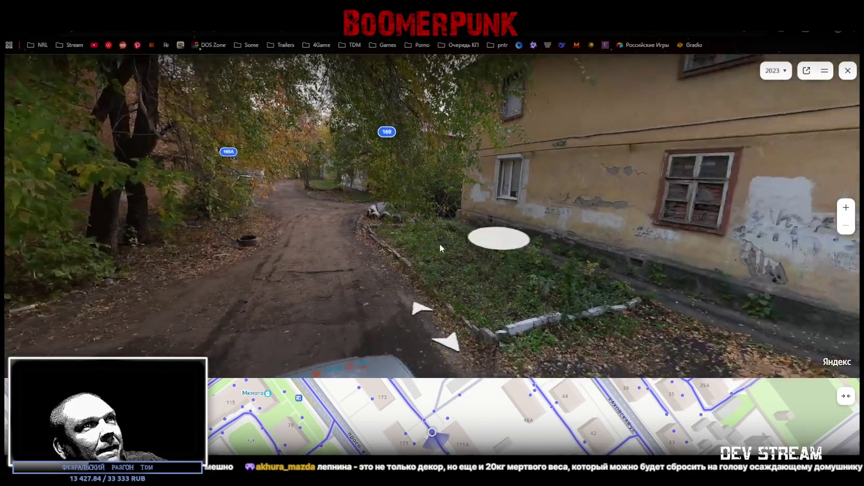
pyautogui.moveTo(440, 244)
pyautogui.mouseDown()
pyautogui.moveTo(377, 233)
pyautogui.moveTo(363, 253)
pyautogui.moveTo(393, 265)
pyautogui.moveTo(417, 241)
pyautogui.moveTo(587, 239)
pyautogui.mouseUp()
pyautogui.moveTo(379, 240); pyautogui.dragTo(497, 233)
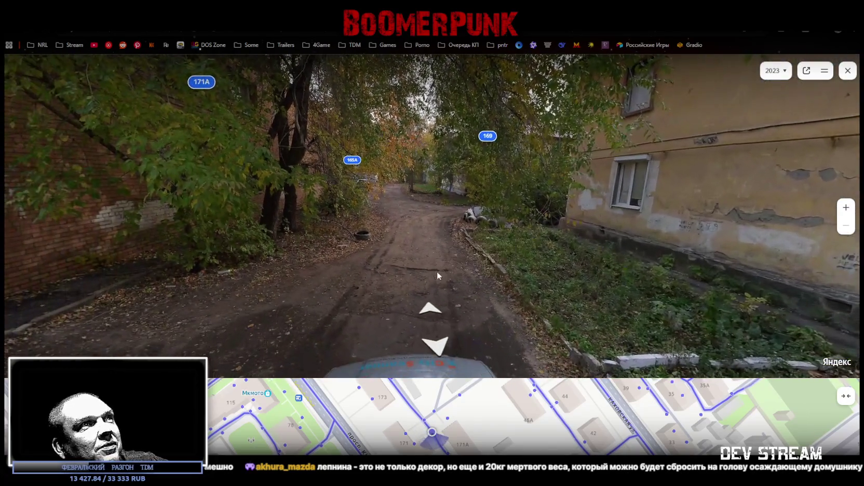
pyautogui.click(429, 310)
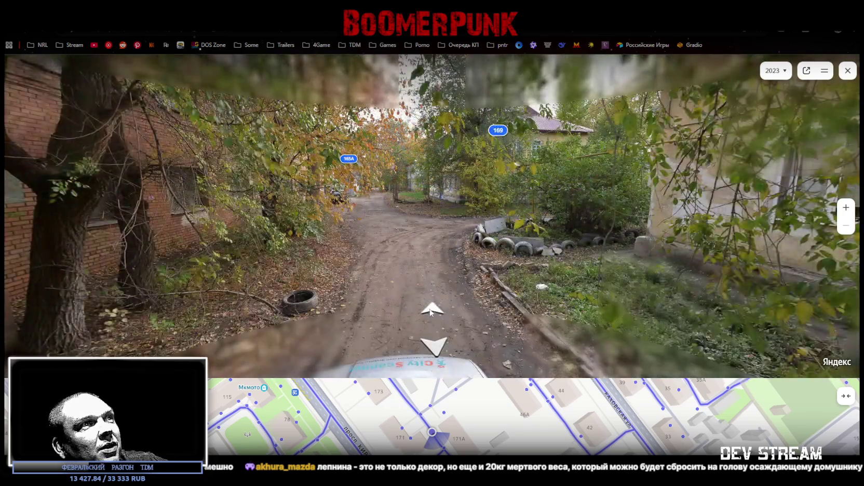
pyautogui.click(432, 311)
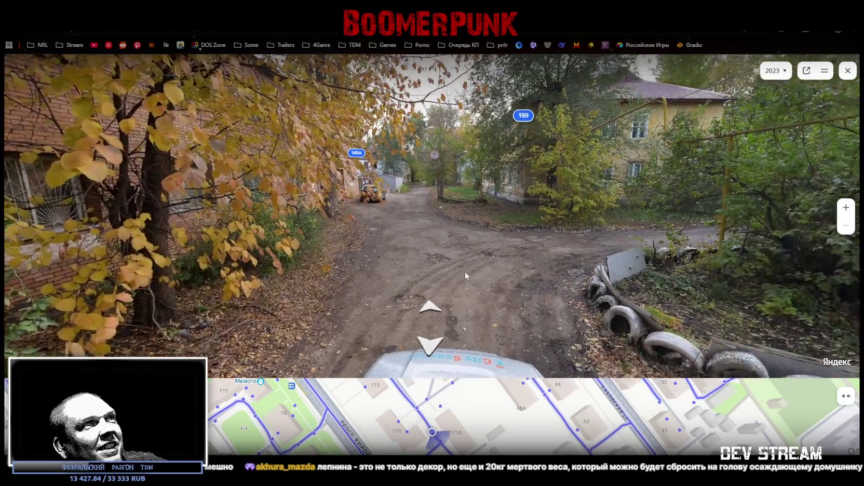
# Step: Face house 171's wall and tyre pile, then jump onto проспект Кирова in 2025 imagery
pyautogui.moveTo(464, 272)
pyautogui.mouseDown()
pyautogui.moveTo(424, 227)
pyautogui.moveTo(392, 268)
pyautogui.moveTo(434, 252)
pyautogui.moveTo(270, 239)
pyautogui.mouseUp()
pyautogui.click(519, 213)
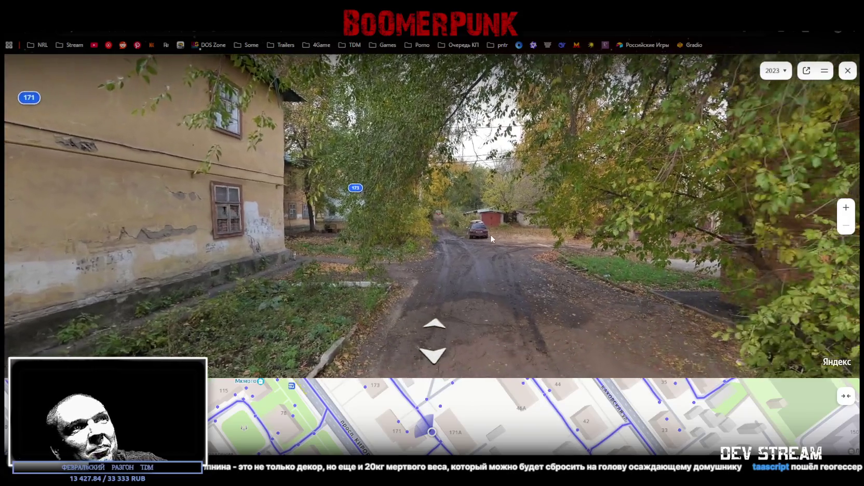
pyautogui.moveTo(549, 217)
pyautogui.mouseDown()
pyautogui.moveTo(463, 259)
pyautogui.moveTo(342, 438)
pyautogui.mouseUp()
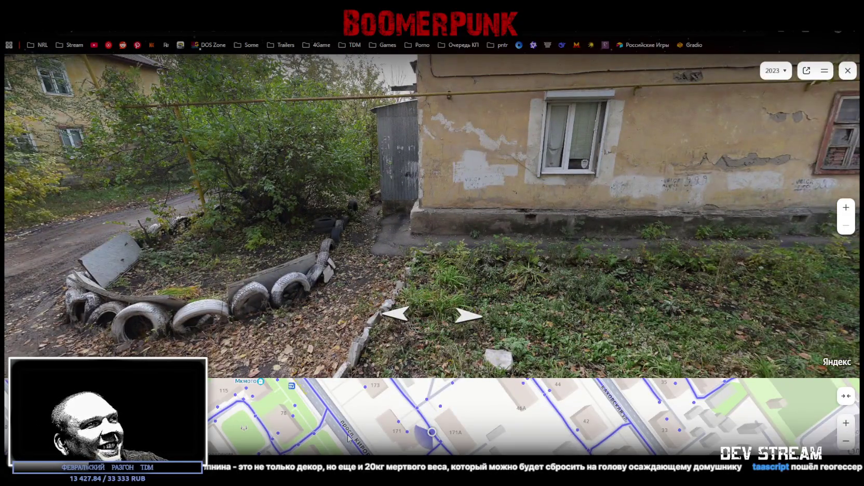
pyautogui.click(348, 438)
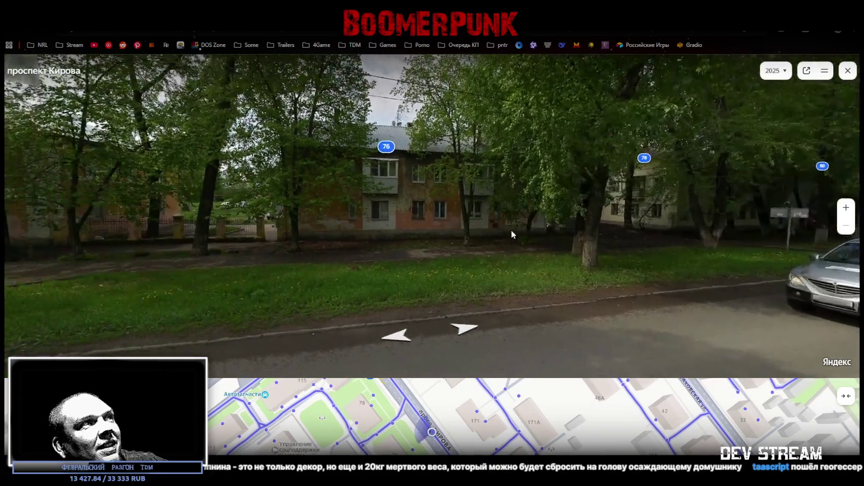
# Step: Look down проспект Кирова and advance six panoramas toward the road sign
pyautogui.moveTo(511, 230); pyautogui.dragTo(414, 257)
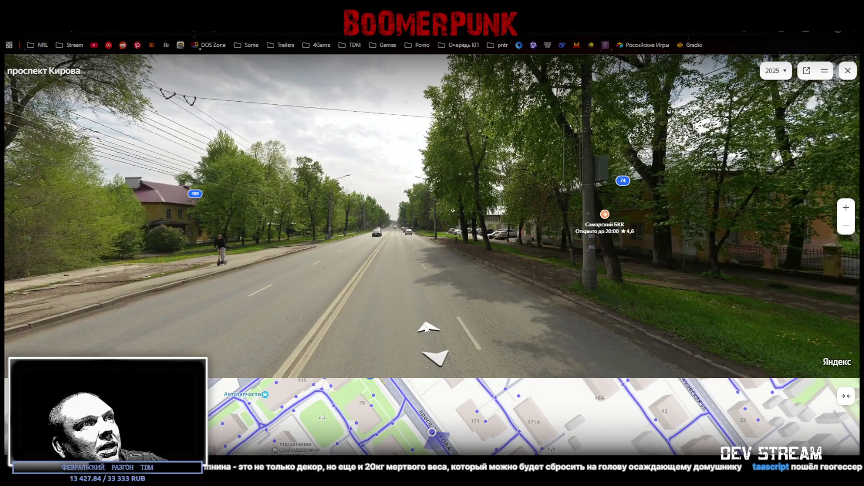
pyautogui.click(426, 328)
pyautogui.click(426, 327)
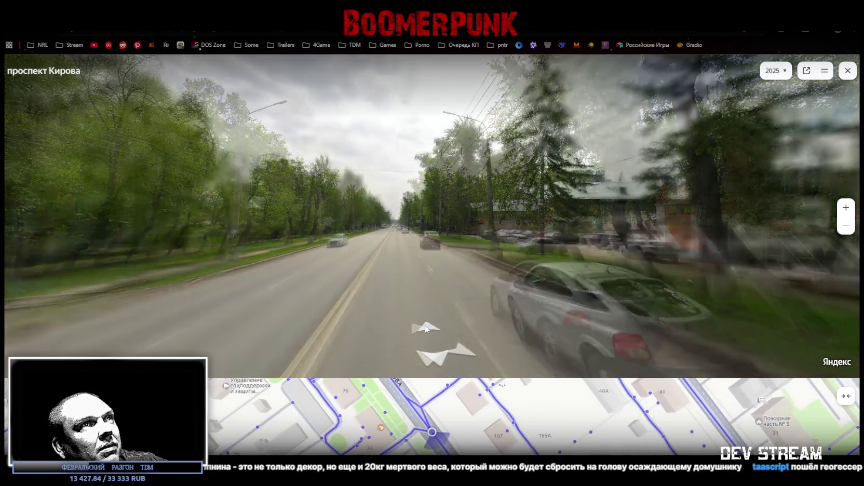
pyautogui.click(426, 328)
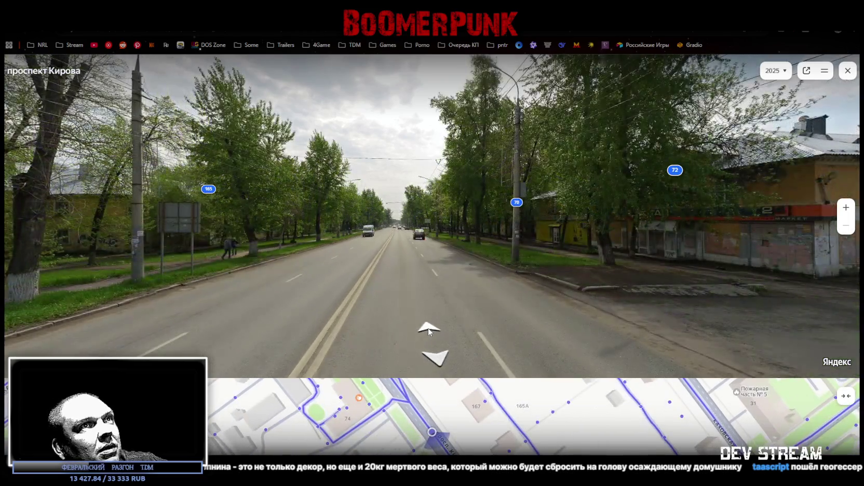
pyautogui.click(428, 328)
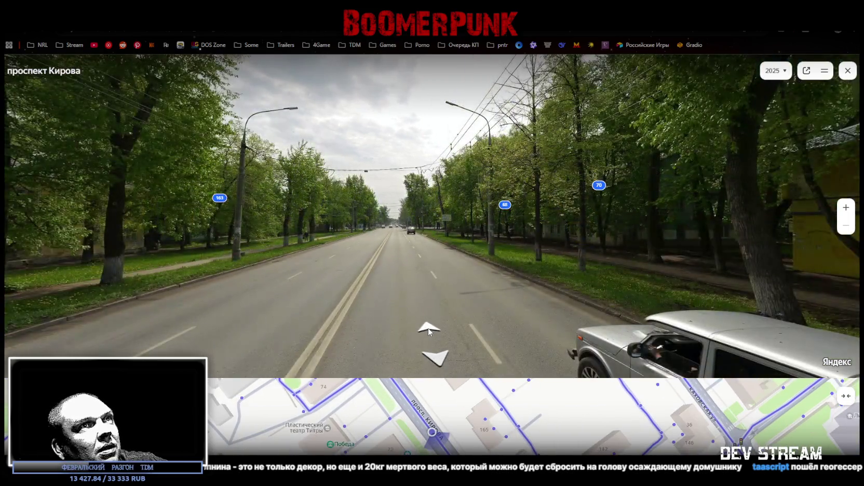
pyautogui.click(428, 328)
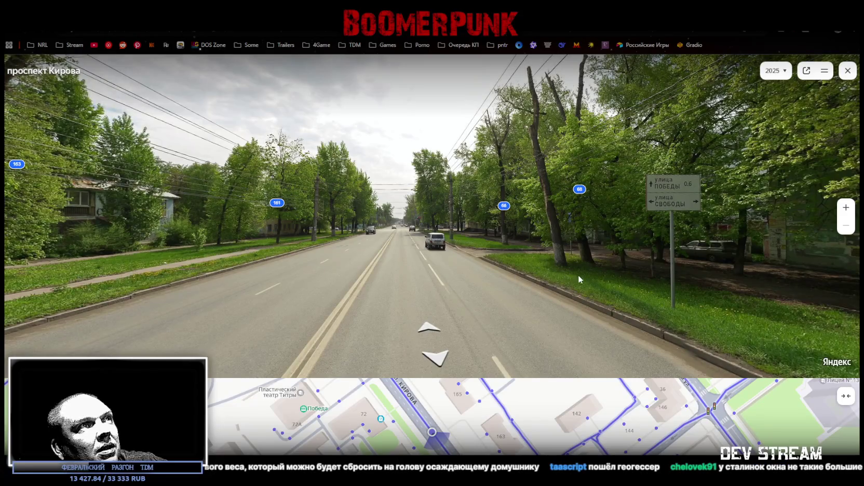
pyautogui.click(428, 328)
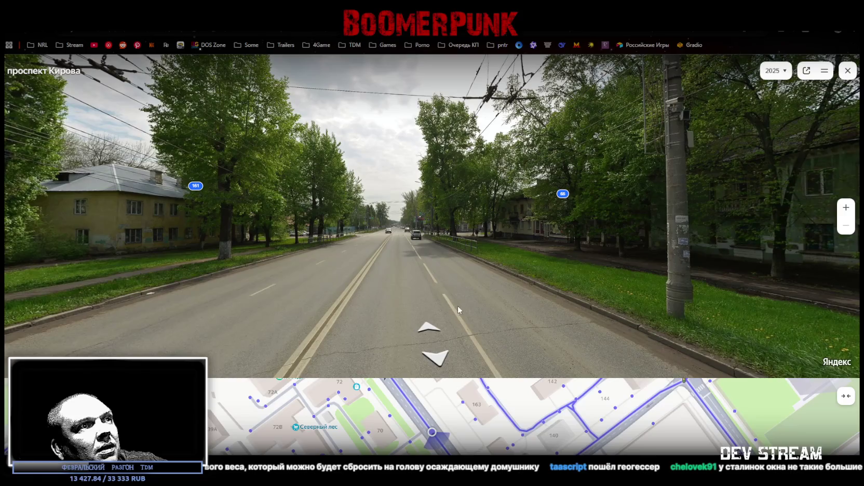
# Step: Face houses 163 and 161, then walk past houses 165 through 173
pyautogui.moveTo(458, 305)
pyautogui.mouseDown()
pyautogui.moveTo(161, 326)
pyautogui.moveTo(516, 267)
pyautogui.moveTo(373, 279)
pyautogui.moveTo(558, 229)
pyautogui.mouseUp()
pyautogui.moveTo(443, 242); pyautogui.dragTo(524, 229)
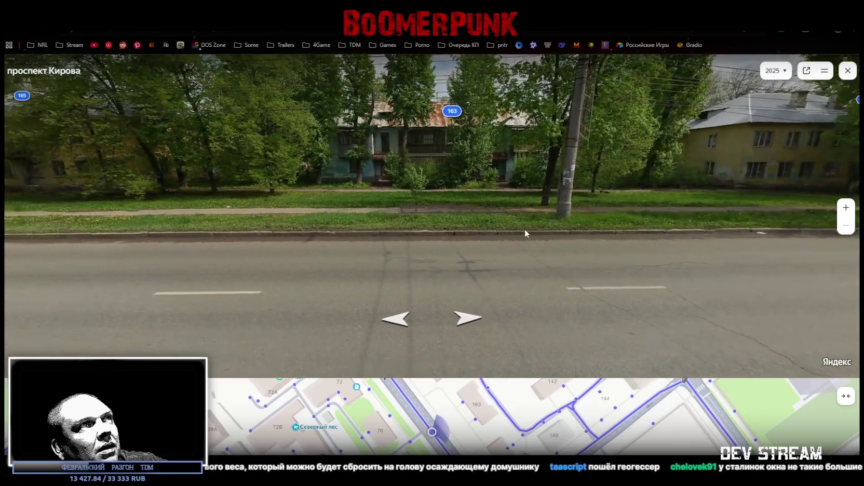
pyautogui.click(401, 325)
pyautogui.click(401, 325)
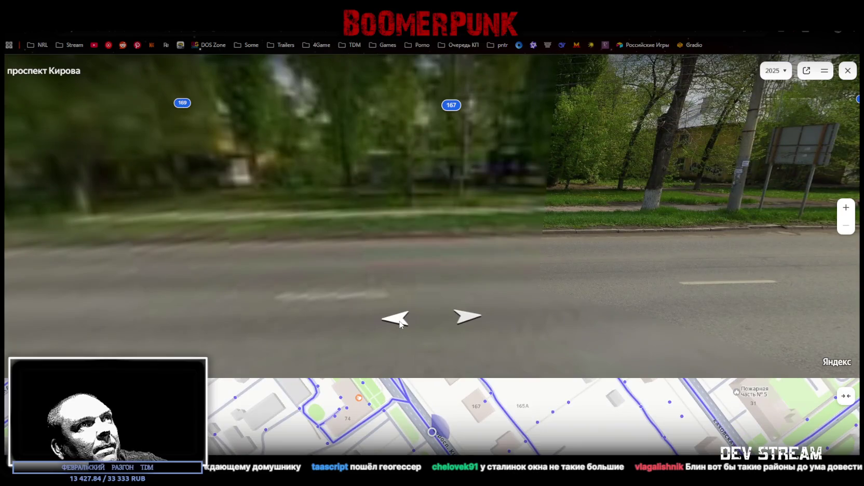
pyautogui.click(401, 324)
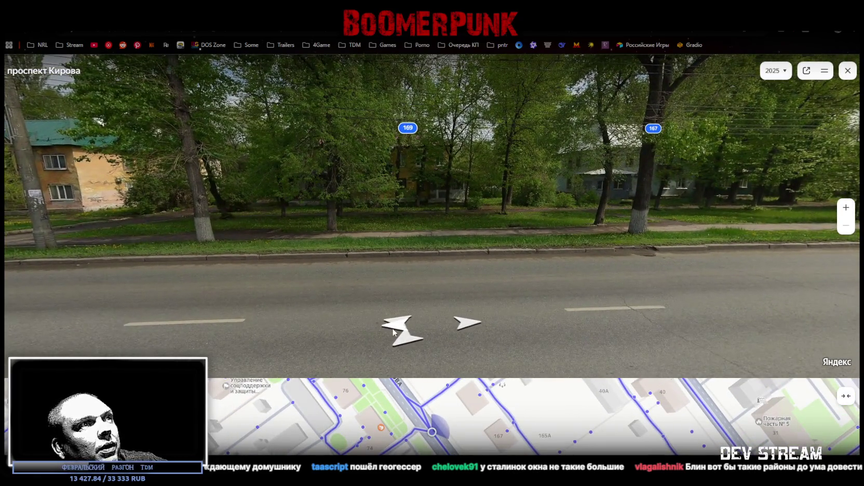
pyautogui.click(393, 332)
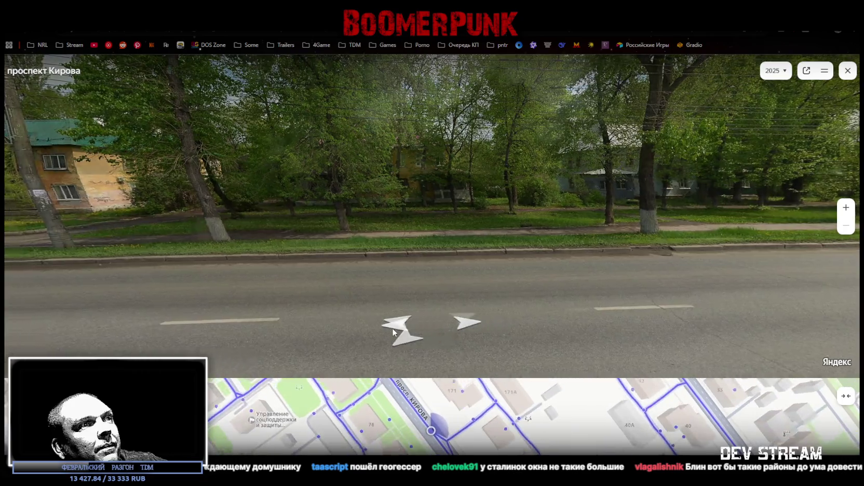
pyautogui.click(394, 327)
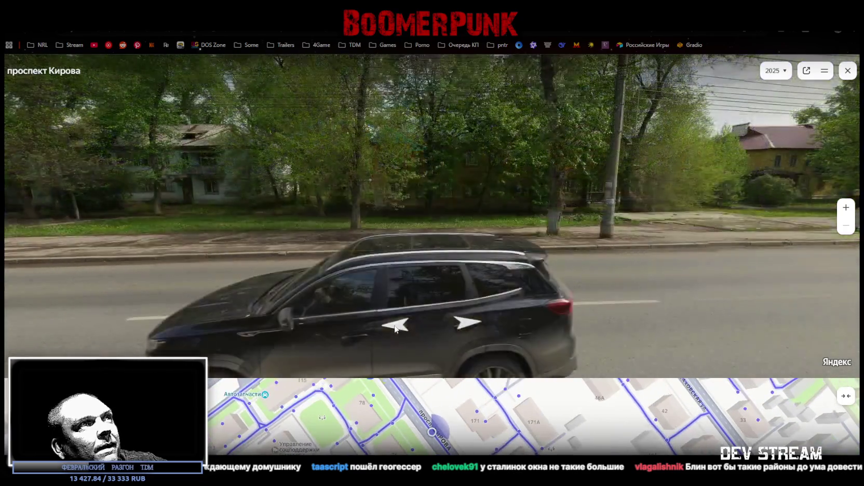
# Step: Continue past the trolleybus and Тут Пекут bakery onto the Вольская улица crossing
pyautogui.click(395, 328)
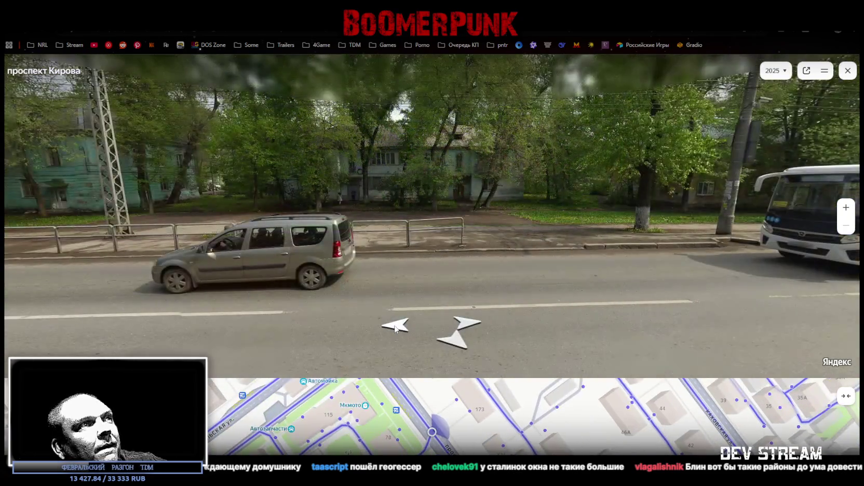
pyautogui.click(395, 327)
pyautogui.click(395, 328)
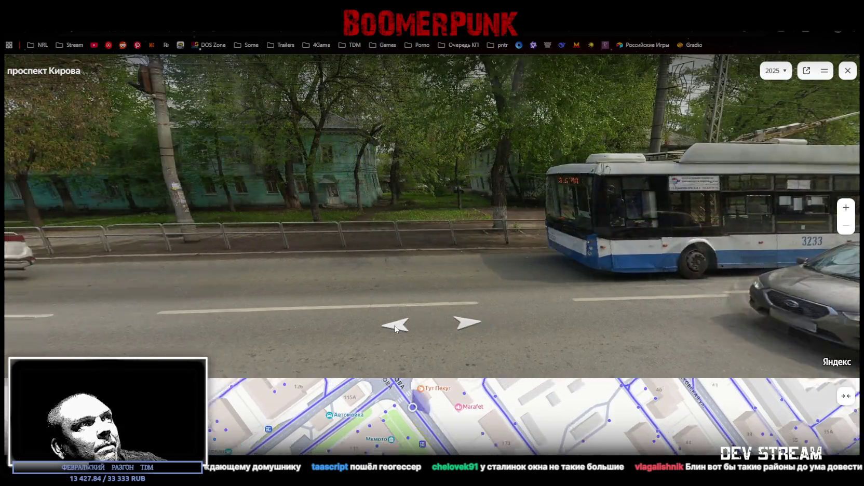
pyautogui.click(397, 328)
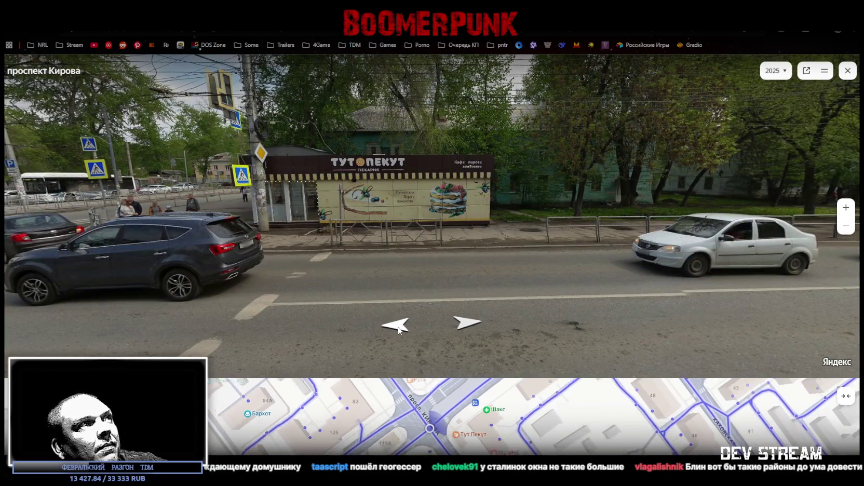
pyautogui.click(398, 328)
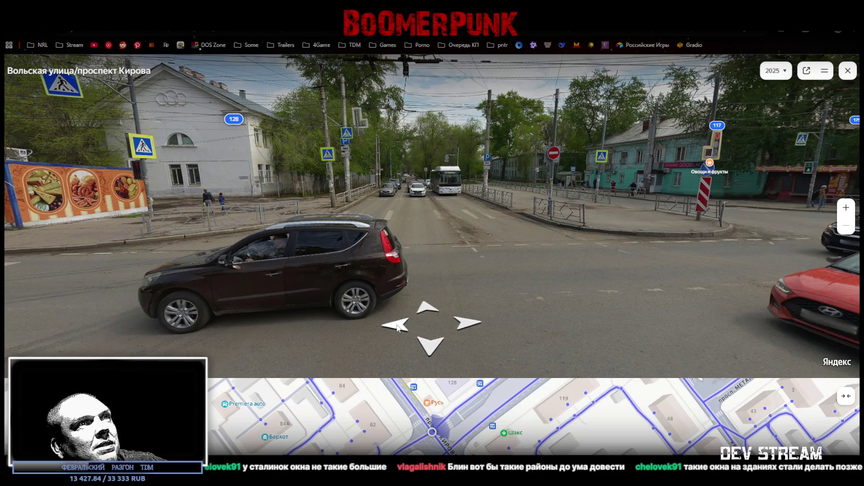
# Step: Cross the Вольская улица intersection by building 128 to the Русь kiosk and blue van
pyautogui.click(398, 328)
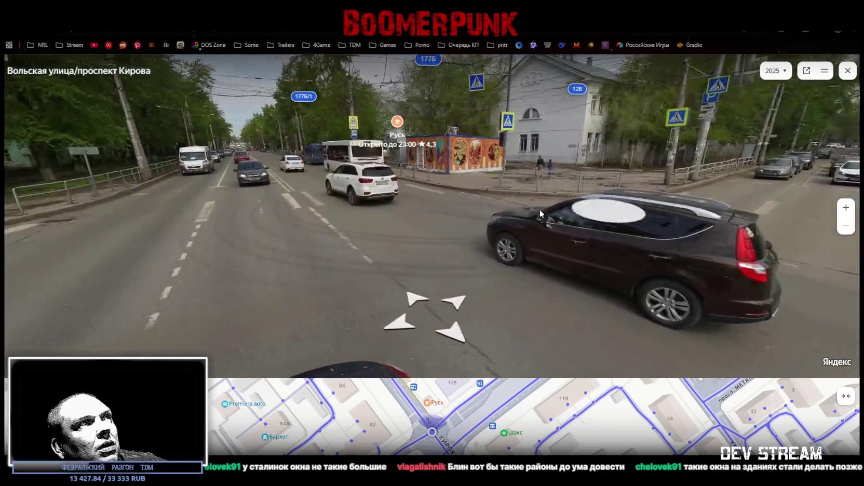
pyautogui.click(444, 240)
pyautogui.moveTo(481, 251); pyautogui.dragTo(599, 246)
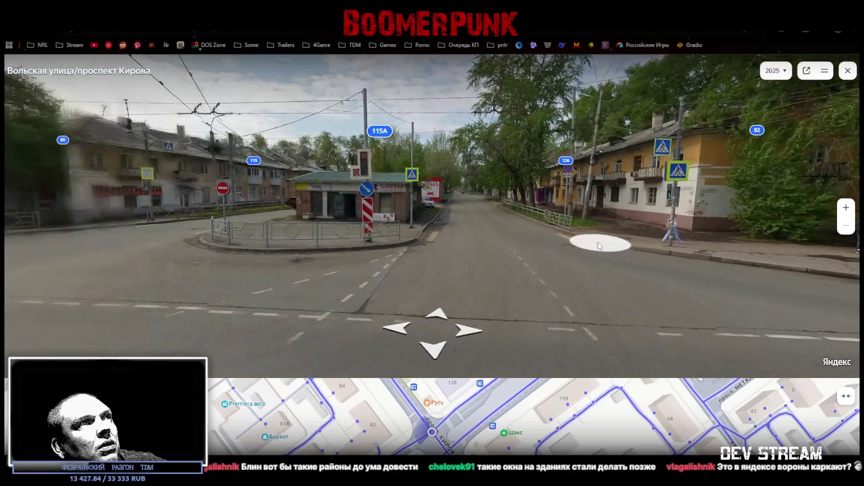
pyautogui.click(565, 254)
pyautogui.click(318, 251)
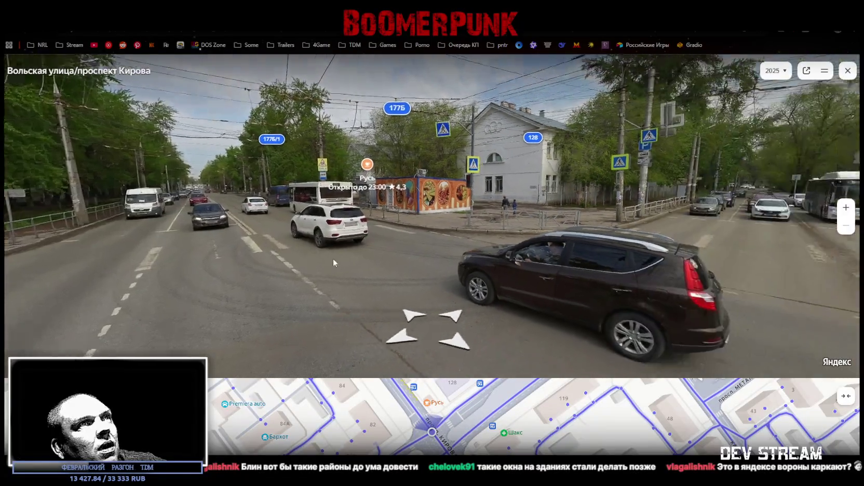
pyautogui.click(333, 258)
pyautogui.click(404, 321)
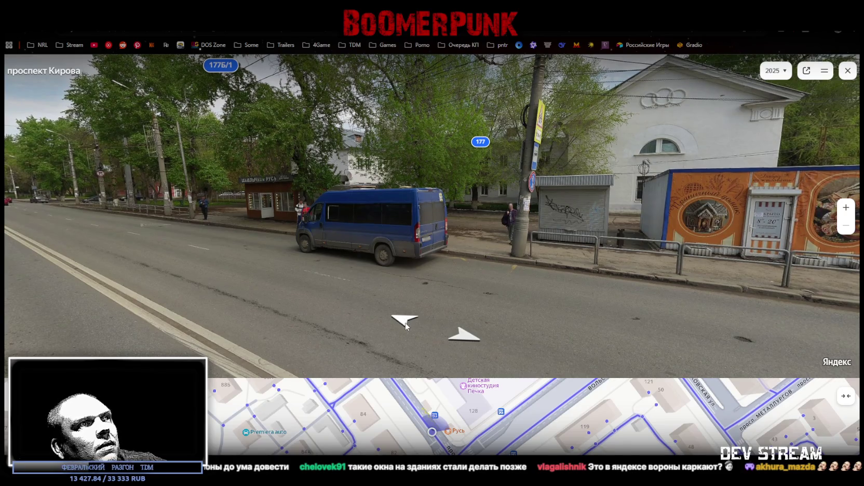
# Step: Advance past the van, Русь kiosk and Ремесленный переулок corner toward house 181
pyautogui.click(406, 323)
pyautogui.click(406, 323)
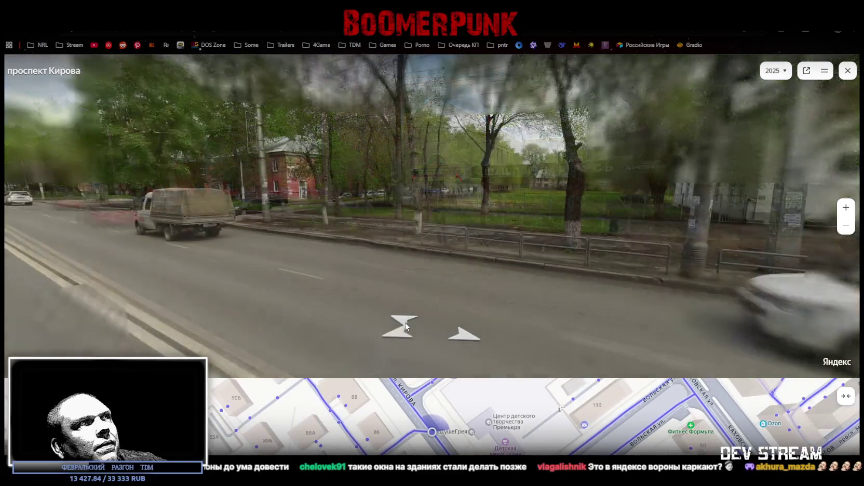
pyautogui.click(405, 323)
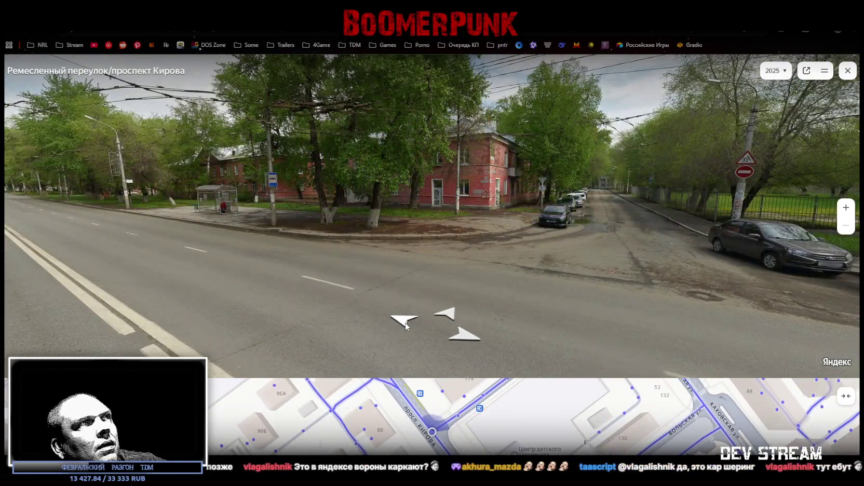
pyautogui.click(406, 323)
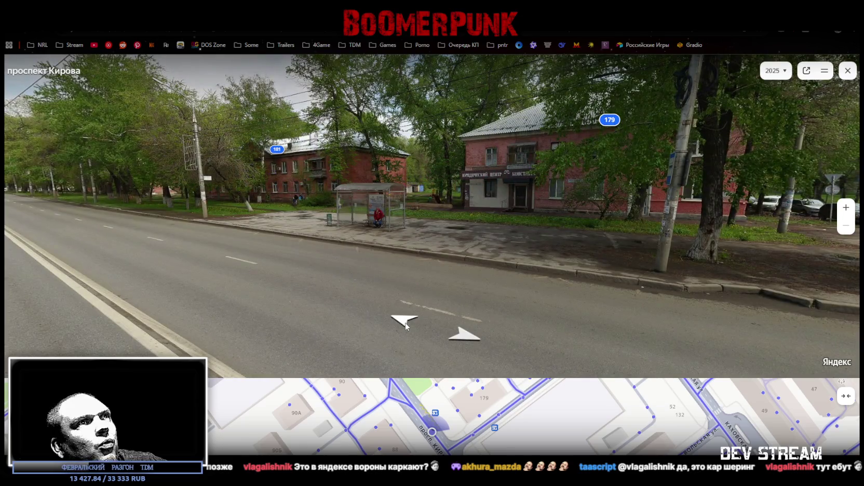
pyautogui.click(406, 323)
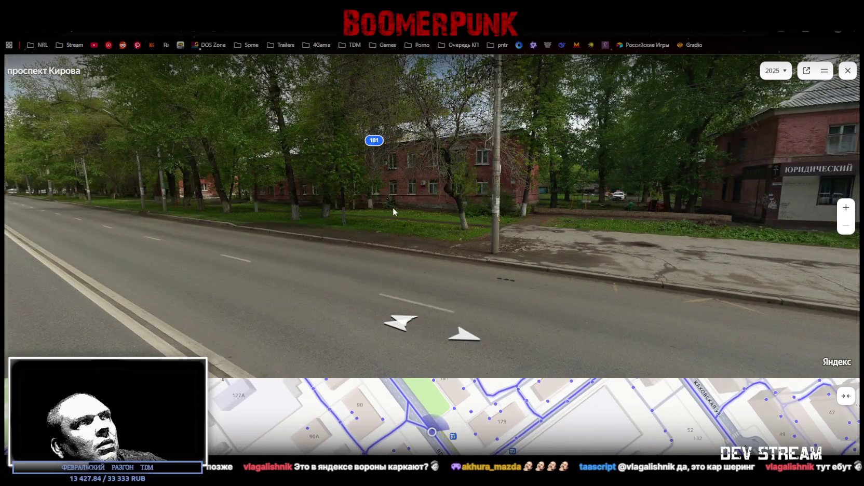
pyautogui.click(399, 321)
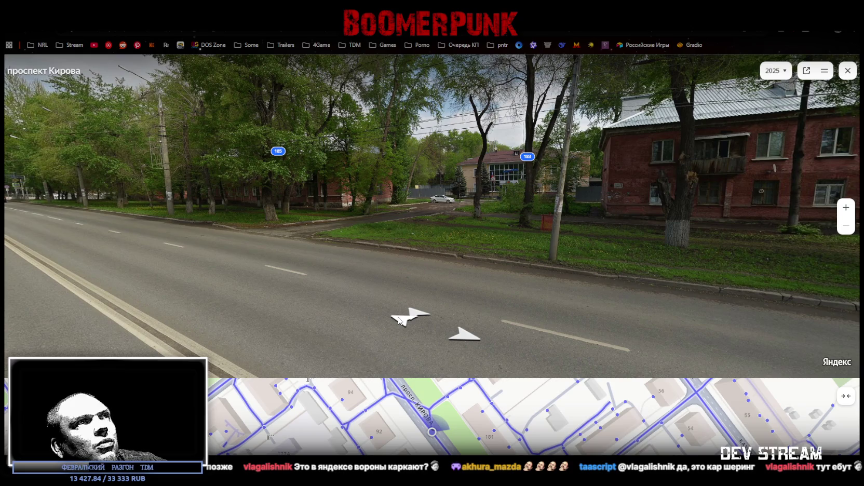
# Step: Continue along проспект Кирова to the Юных Пионеров intersection
pyautogui.moveTo(400, 325); pyautogui.dragTo(407, 322)
pyautogui.click(401, 316)
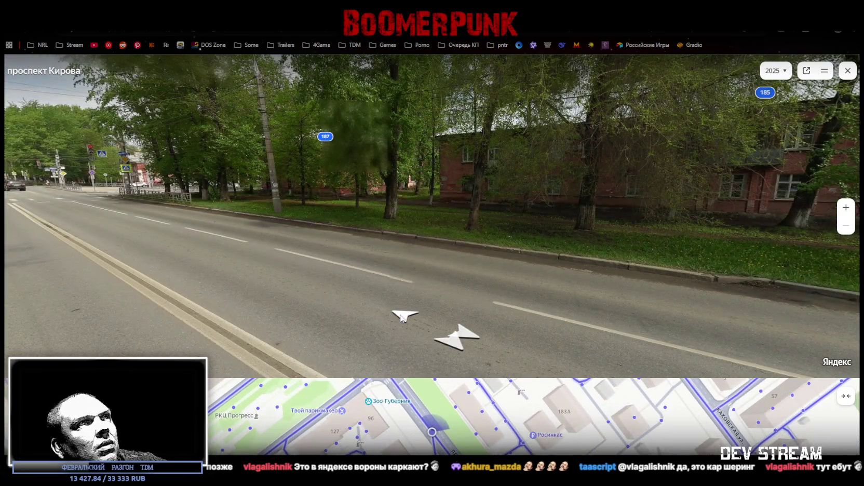
pyautogui.click(401, 318)
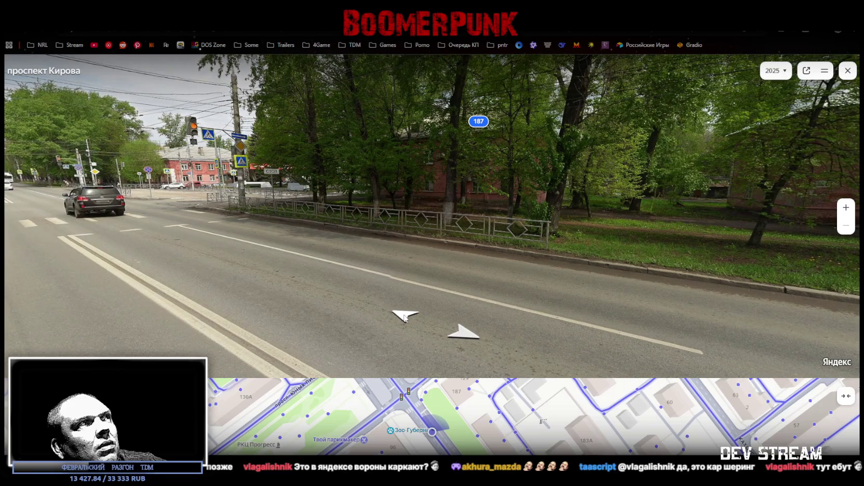
pyautogui.click(405, 315)
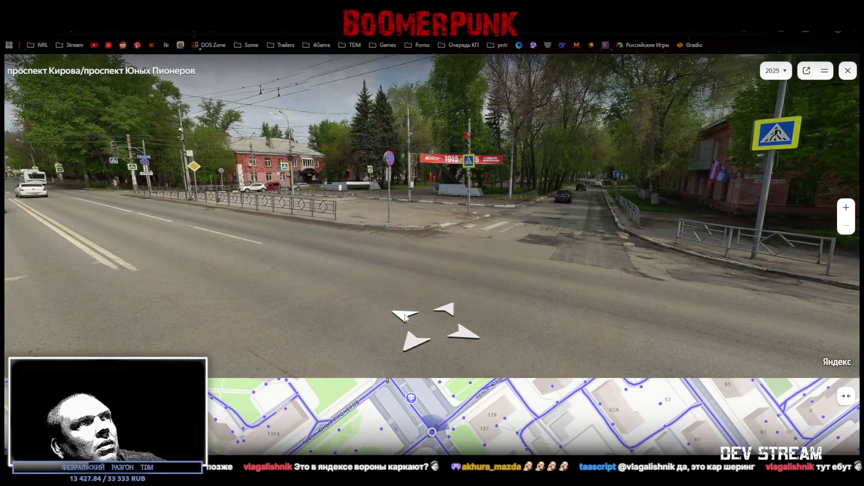
pyautogui.click(405, 316)
pyautogui.click(405, 316)
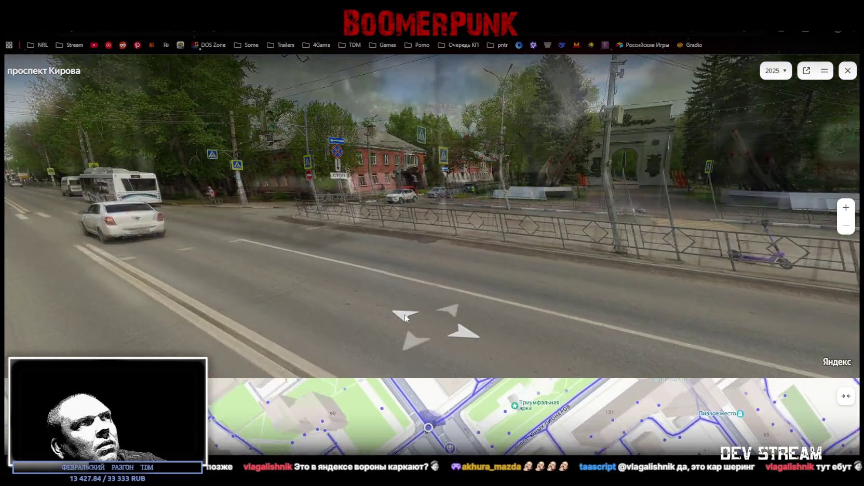
# Step: Keep walking several more panoramas along the avenue toward the next buildings
pyautogui.click(405, 316)
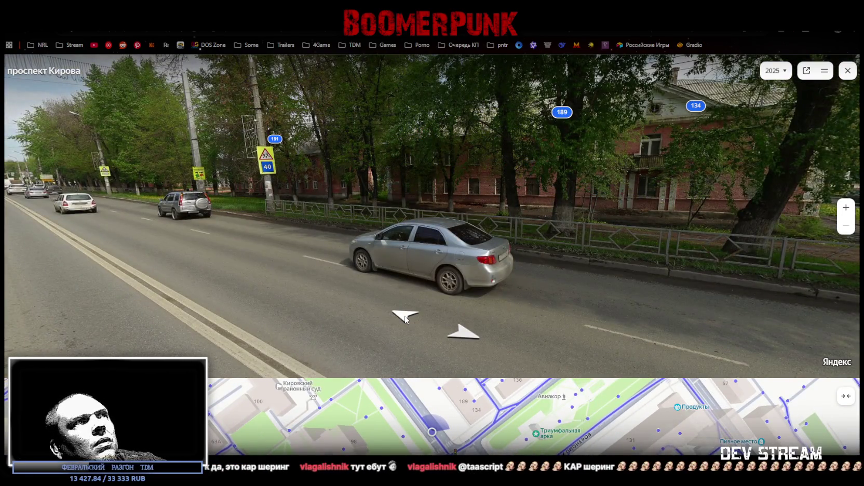
pyautogui.click(405, 316)
pyautogui.click(406, 317)
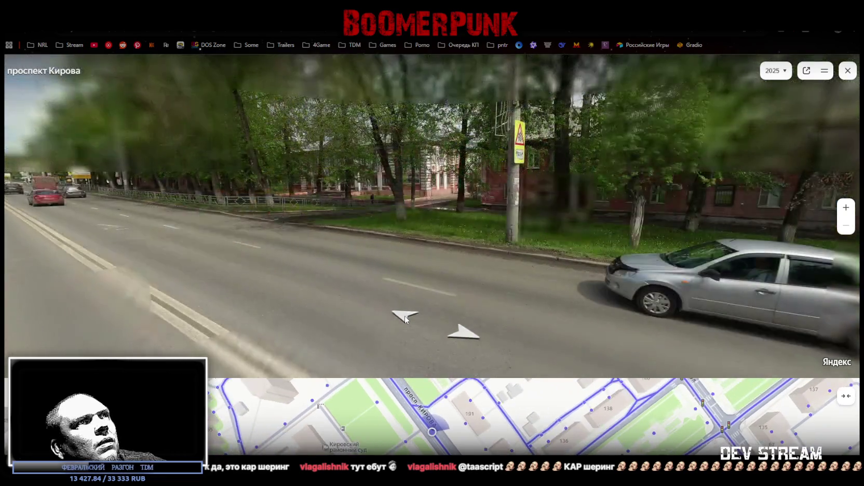
pyautogui.click(405, 317)
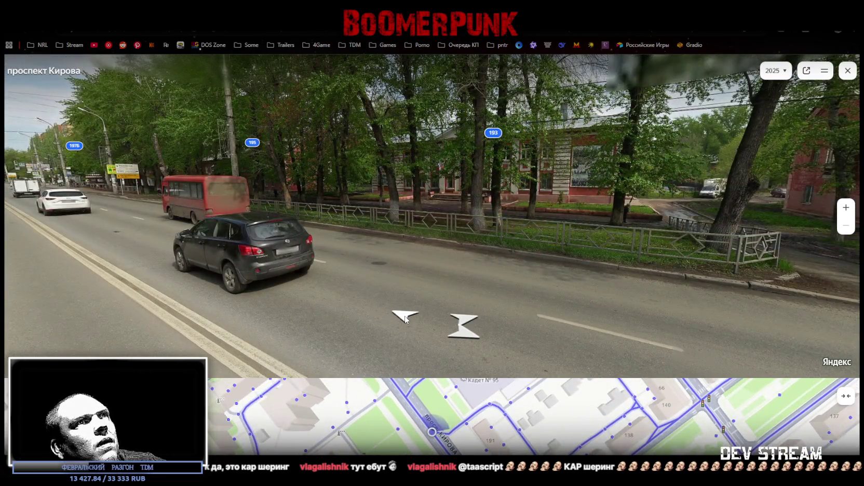
pyautogui.click(406, 317)
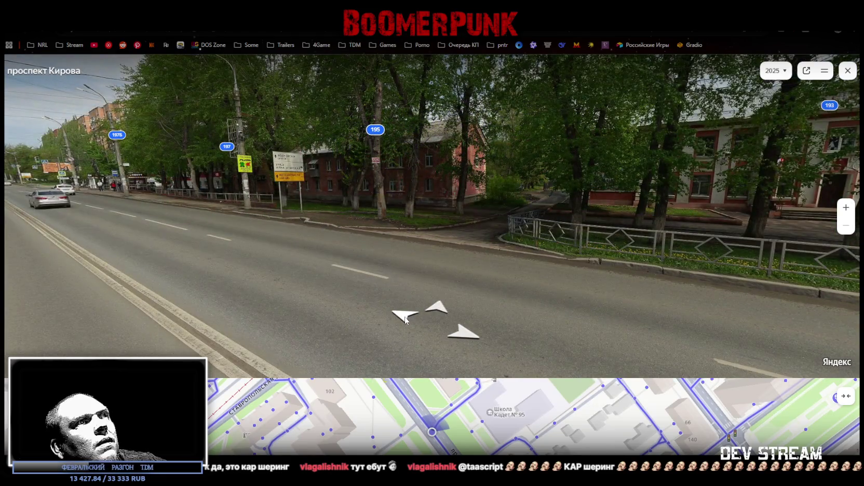
pyautogui.click(405, 319)
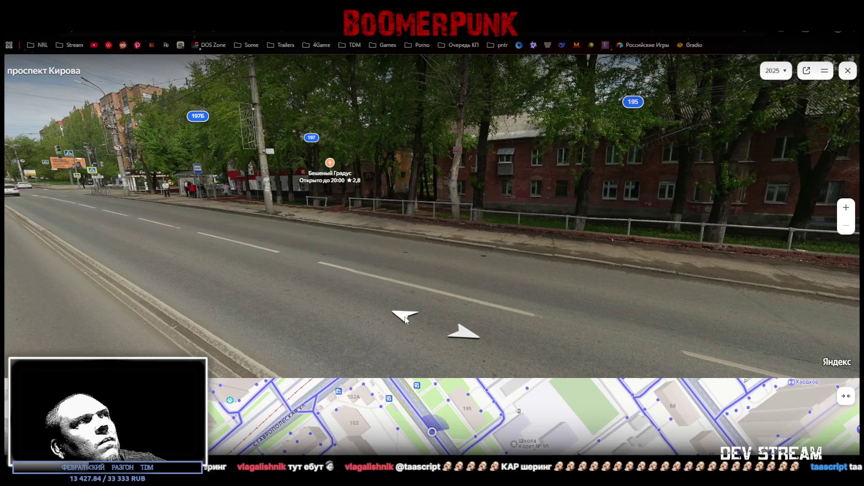
pyautogui.scroll(-2, 472, 419)
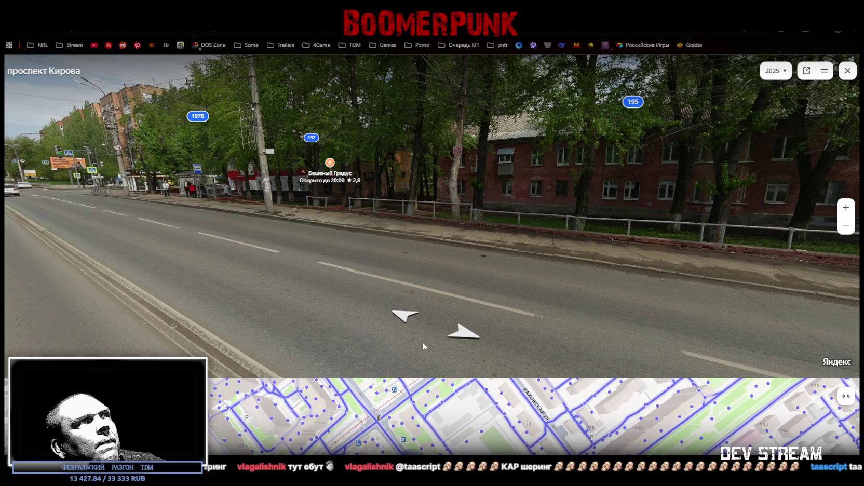
# Step: Pass the bus stop and Ставропольская улица crossing, then jump further down the avenue via the minimap
pyautogui.click(401, 318)
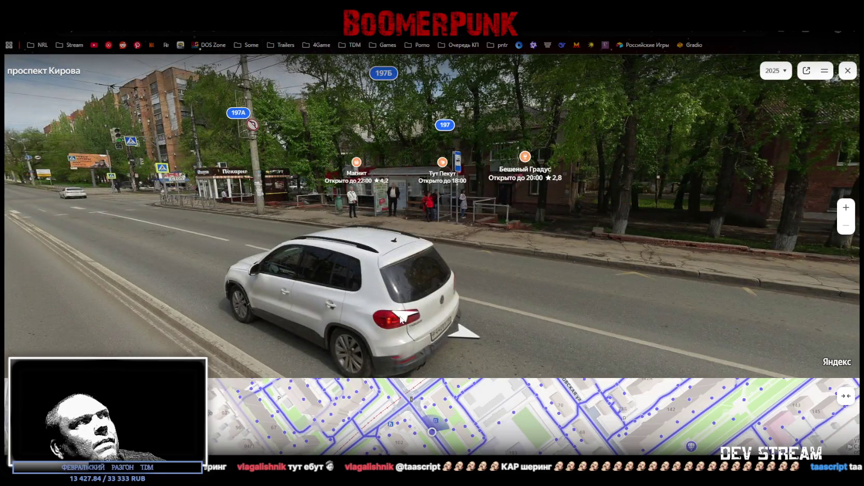
pyautogui.click(406, 319)
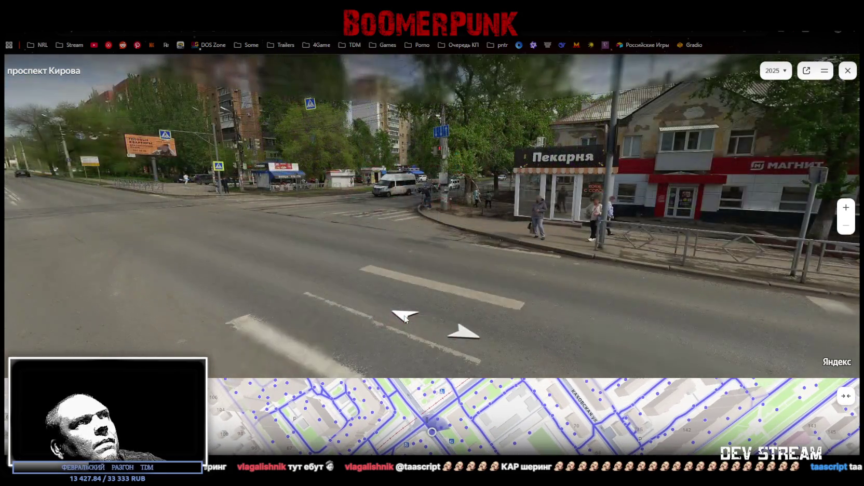
pyautogui.click(405, 319)
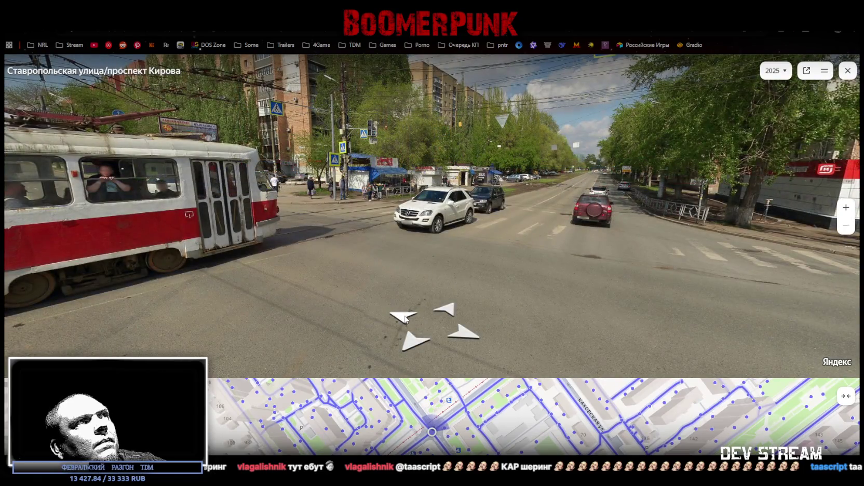
pyautogui.click(410, 409)
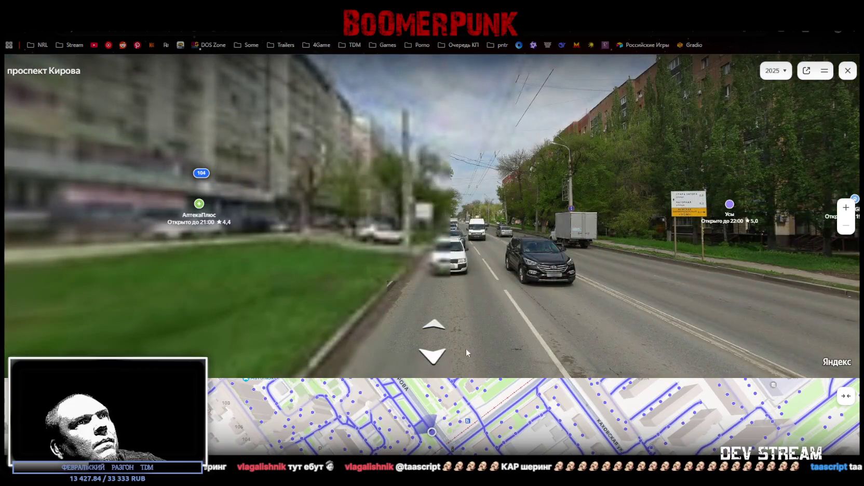
pyautogui.moveTo(544, 330); pyautogui.dragTo(362, 325)
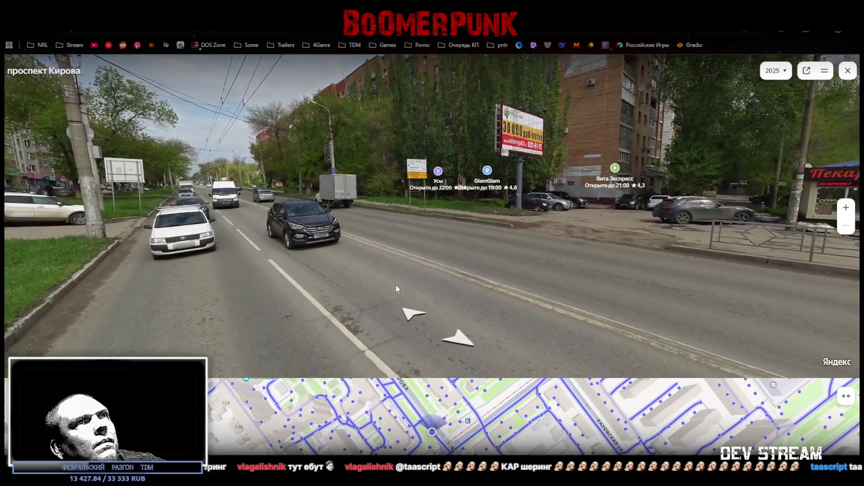
pyautogui.click(512, 283)
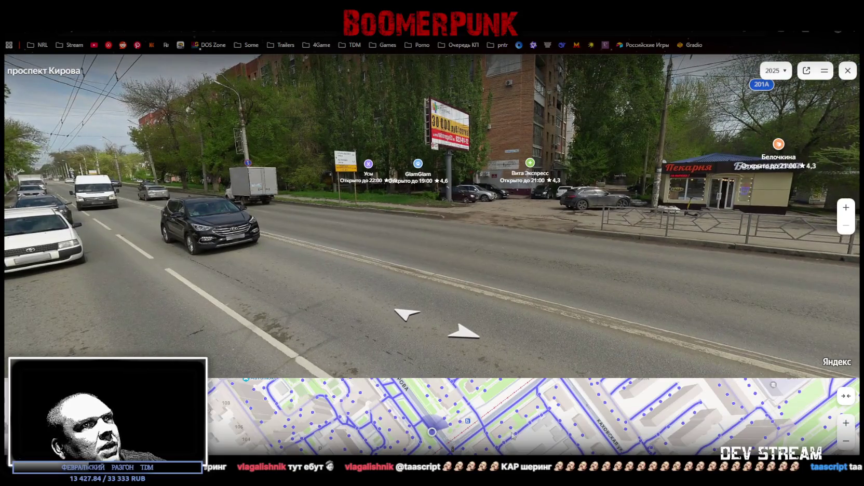
pyautogui.moveTo(533, 440); pyautogui.dragTo(512, 417)
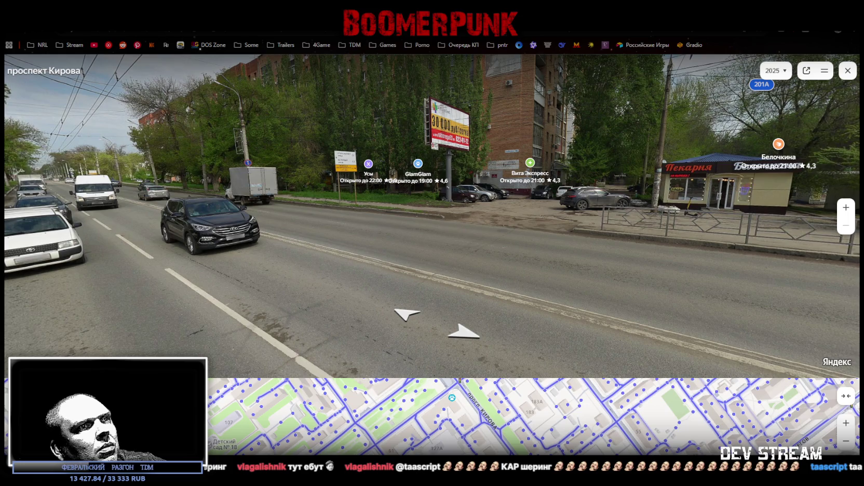
pyautogui.click(512, 417)
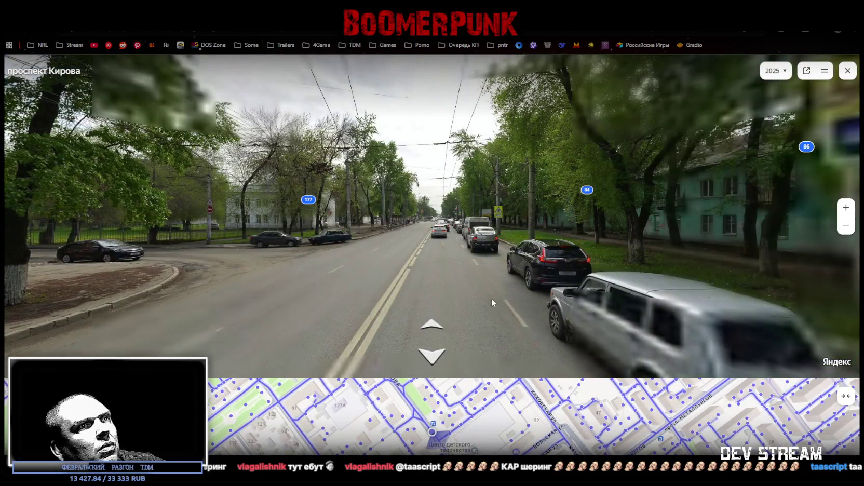
# Step: Bring building 179 into view and reach the Русь bus stop facing the Шашлычная Русь kiosk
pyautogui.moveTo(481, 294)
pyautogui.mouseDown()
pyautogui.moveTo(286, 304)
pyautogui.moveTo(493, 257)
pyautogui.mouseUp()
pyautogui.moveTo(436, 268)
pyautogui.mouseDown()
pyautogui.moveTo(582, 263)
pyautogui.moveTo(499, 262)
pyautogui.mouseUp()
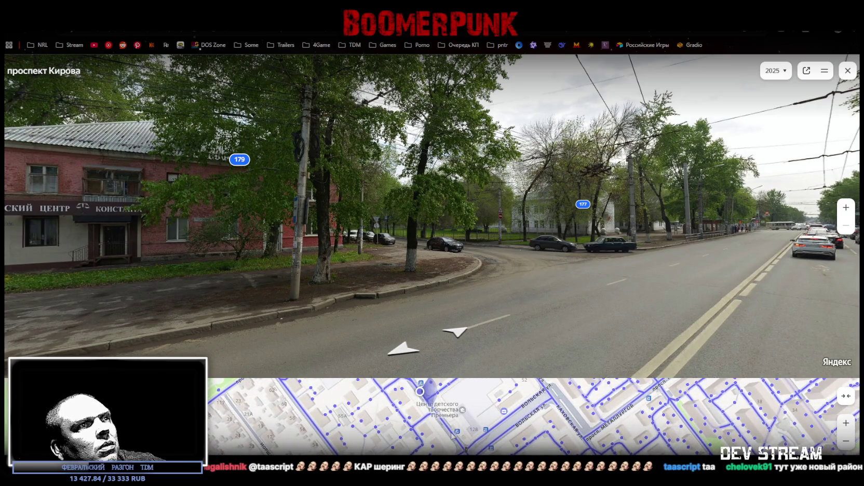
pyautogui.click(456, 331)
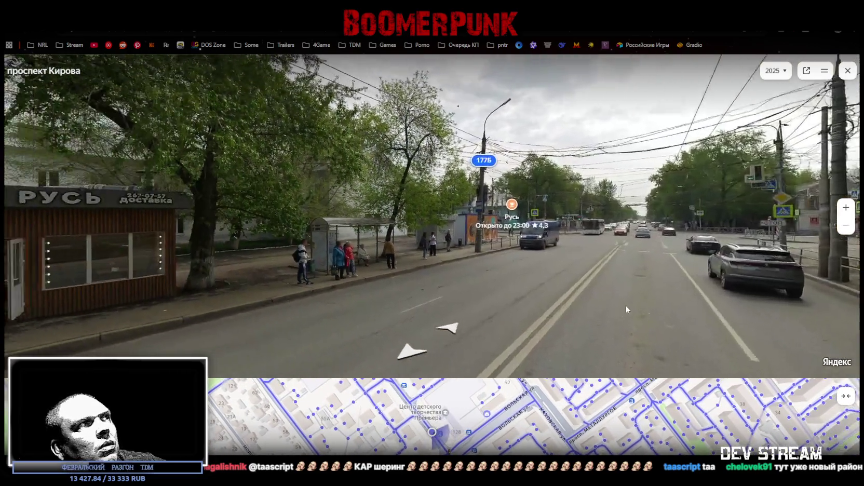
pyautogui.press('Left')
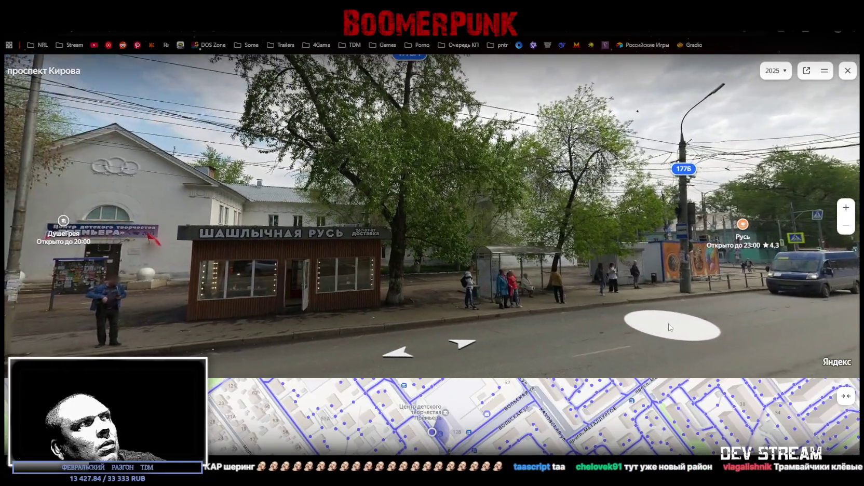
pyautogui.moveTo(676, 320); pyautogui.dragTo(657, 298)
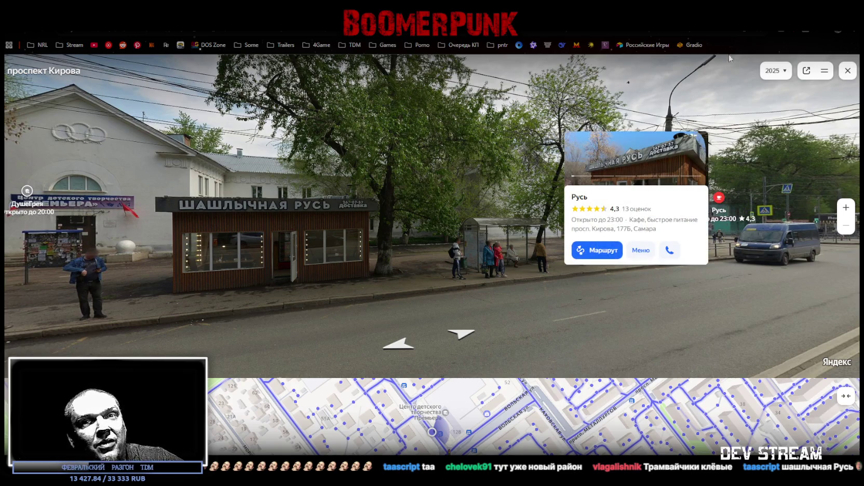
# Step: Close the Русь place card and move past the kiosk along проспект Кирова
pyautogui.click(521, 300)
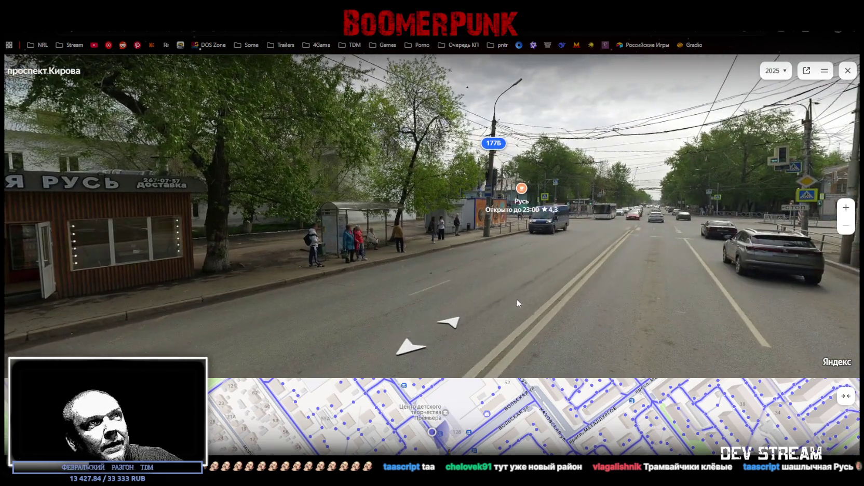
pyautogui.click(534, 300)
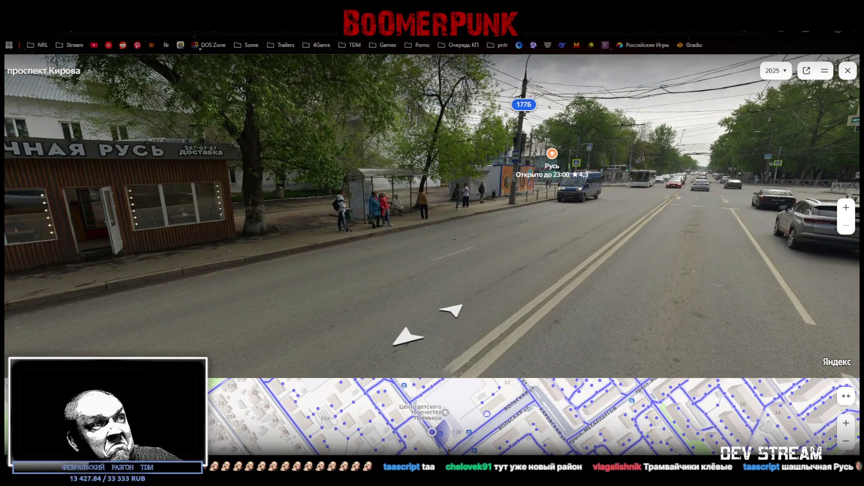
pyautogui.click(478, 333)
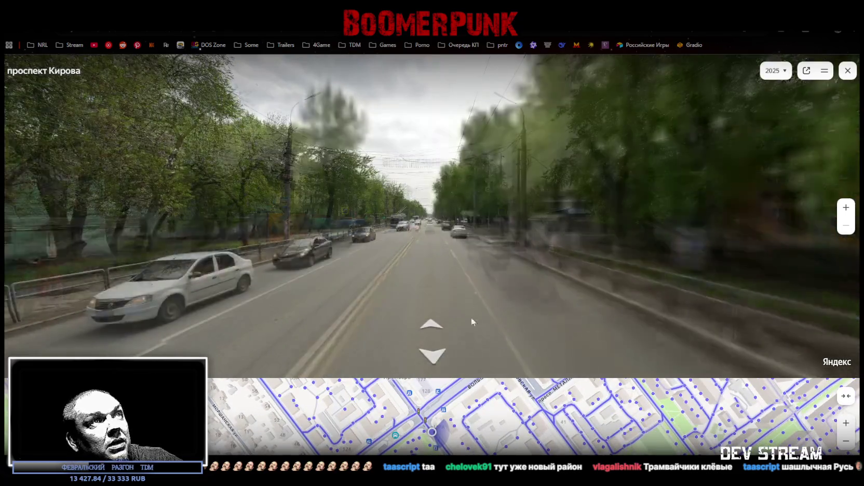
# Step: Pass the Тут Пекут kiosk and jump ahead via the minimap to look down the road
pyautogui.moveTo(370, 259)
pyautogui.mouseDown()
pyautogui.moveTo(560, 278)
pyautogui.moveTo(635, 264)
pyautogui.mouseUp()
pyautogui.click(634, 264)
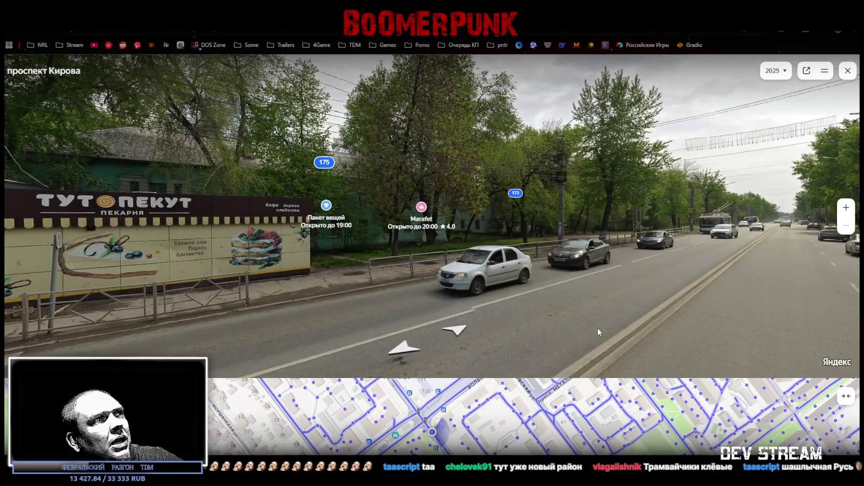
pyautogui.moveTo(459, 470); pyautogui.dragTo(427, 428)
pyautogui.click(427, 428)
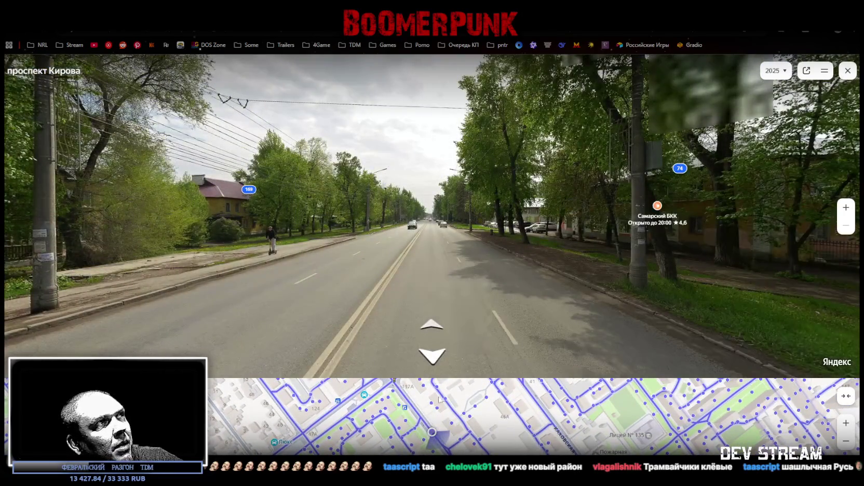
pyautogui.moveTo(419, 302)
pyautogui.mouseDown()
pyautogui.moveTo(620, 303)
pyautogui.moveTo(658, 276)
pyautogui.mouseUp()
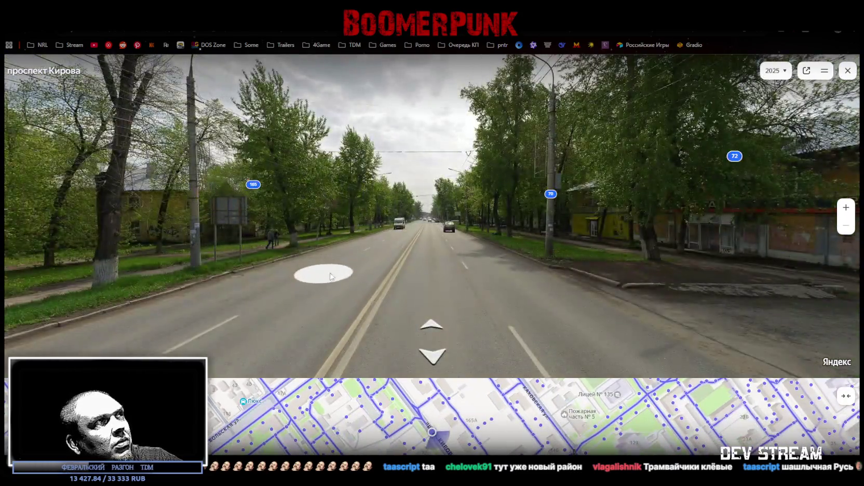
pyautogui.click(322, 271)
# Step: Jump to another minimap spot and advance to the улица Свободы junction
pyautogui.moveTo(503, 283)
pyautogui.mouseDown()
pyautogui.moveTo(554, 292)
pyautogui.moveTo(593, 277)
pyautogui.moveTo(686, 272)
pyautogui.mouseUp()
pyautogui.moveTo(483, 449); pyautogui.dragTo(461, 423)
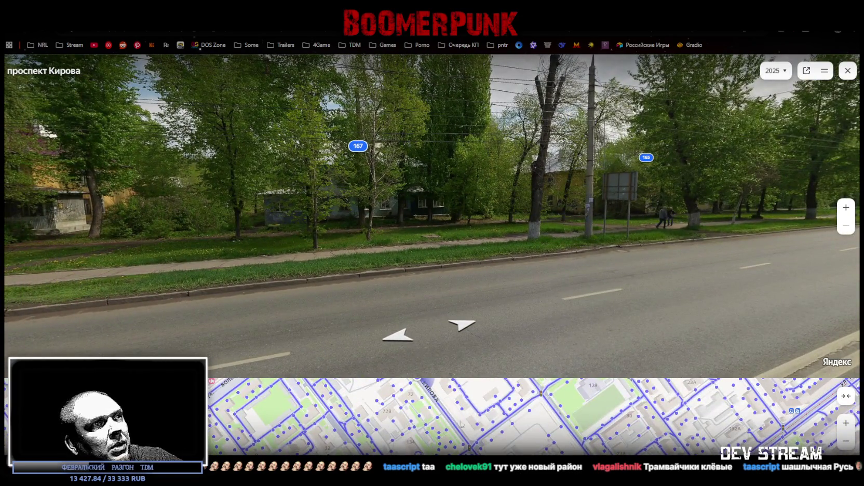
pyautogui.click(450, 424)
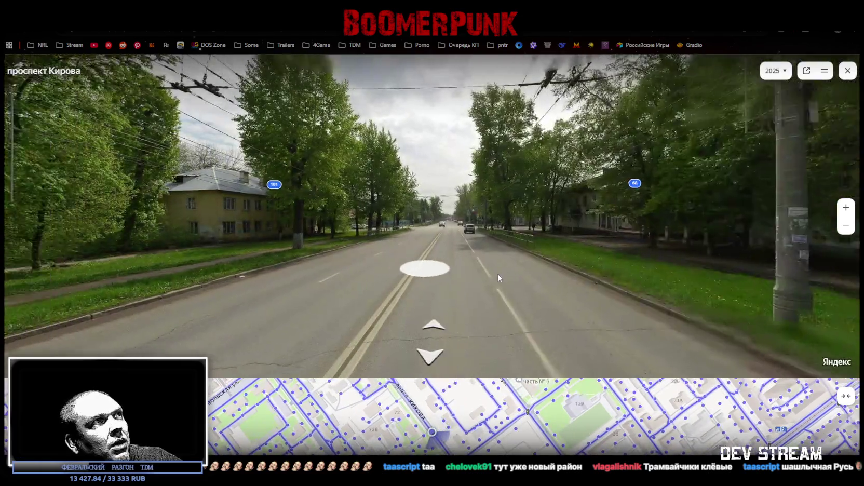
pyautogui.click(426, 267)
pyautogui.click(526, 300)
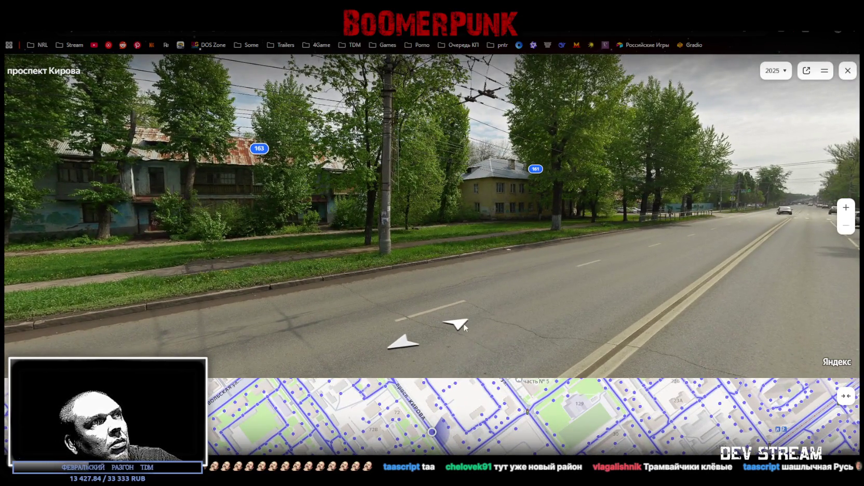
pyautogui.click(464, 327)
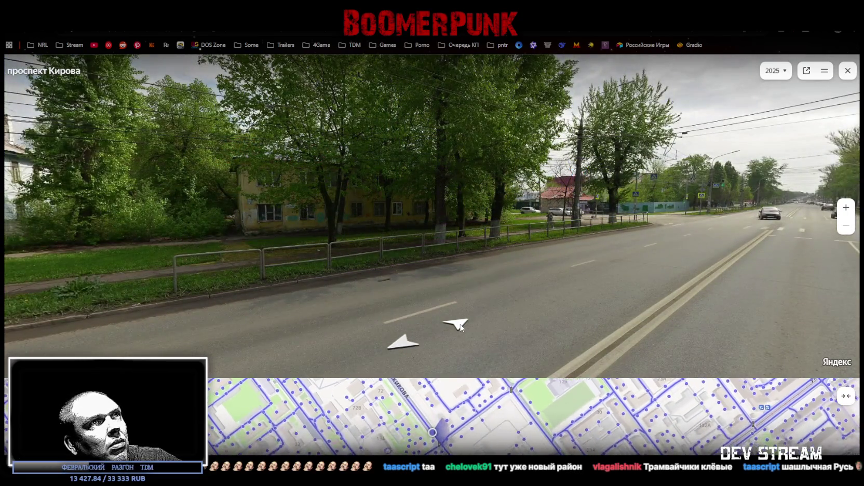
pyautogui.click(458, 324)
# Step: Walk past the white columned building to the glass shopping centre, then zoom and pan the minimap
pyautogui.click(457, 324)
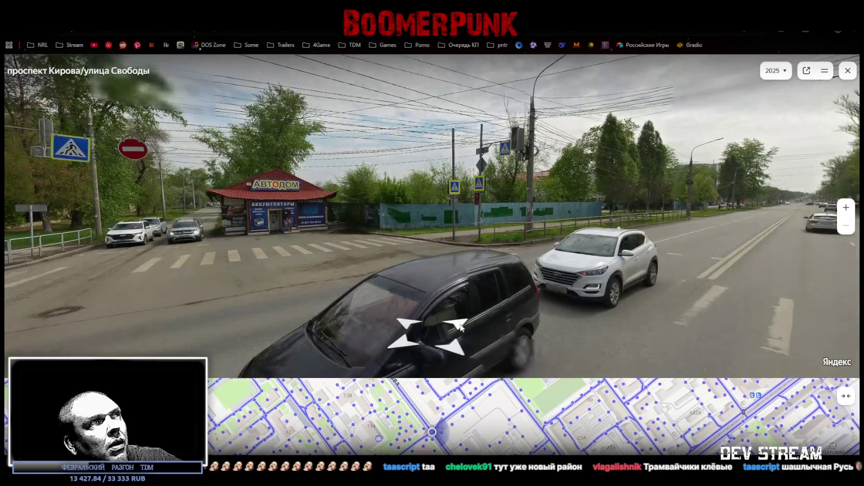
pyautogui.click(461, 325)
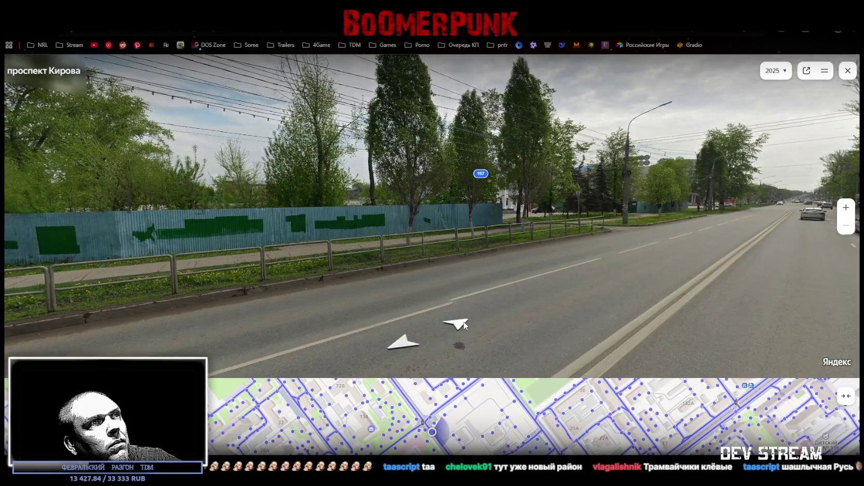
pyautogui.click(464, 326)
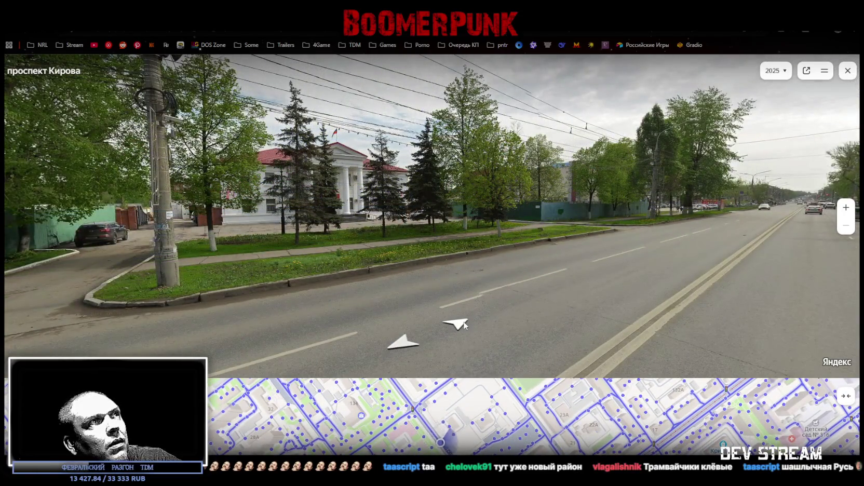
pyautogui.click(464, 326)
pyautogui.click(464, 325)
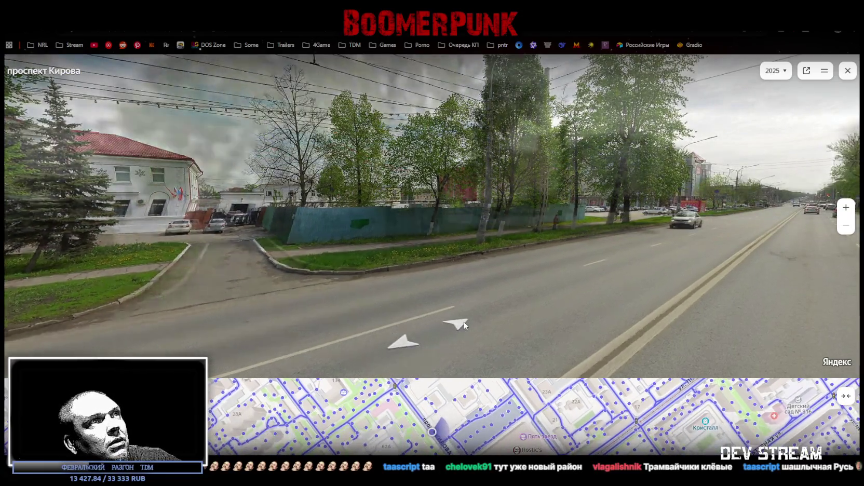
pyautogui.click(464, 325)
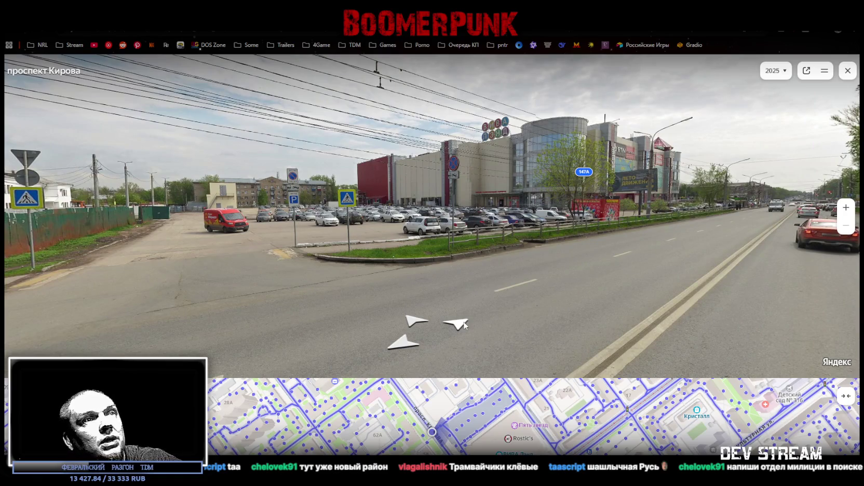
pyautogui.scroll(2, 510, 440)
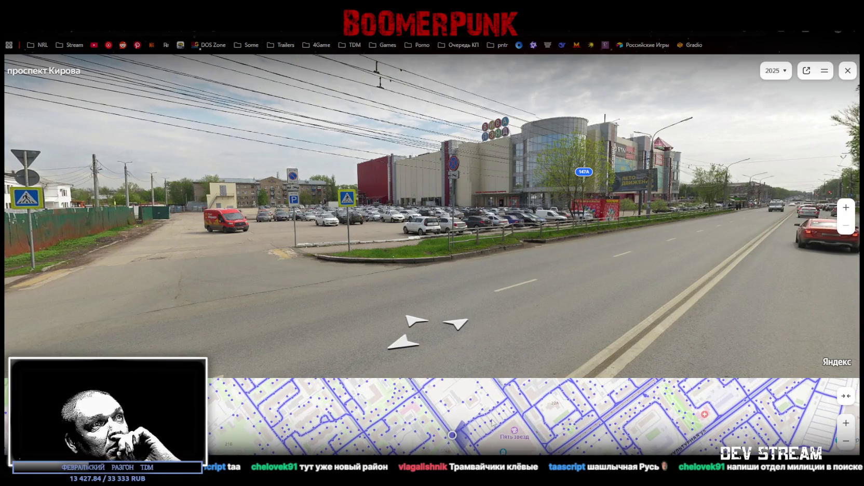
pyautogui.moveTo(494, 425); pyautogui.dragTo(488, 451)
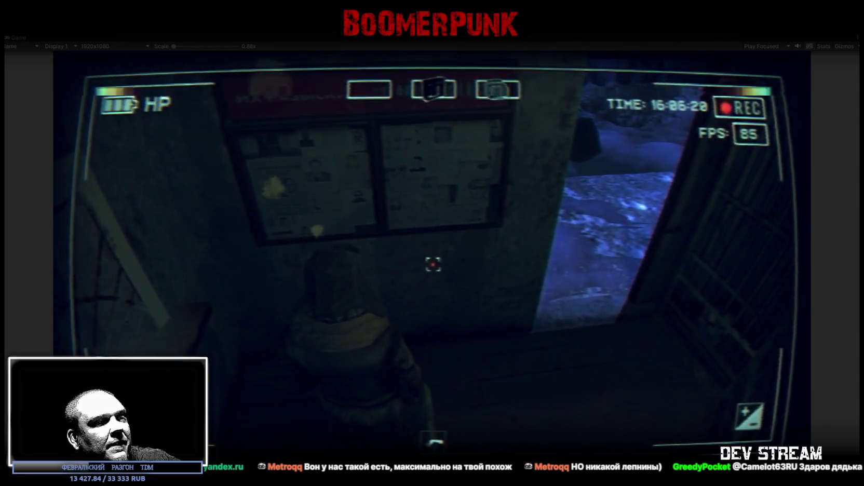
# Step: Switch from the Unity game back to the browser's panorama of house 231
pyautogui.hotkey('alt', 'Tab')
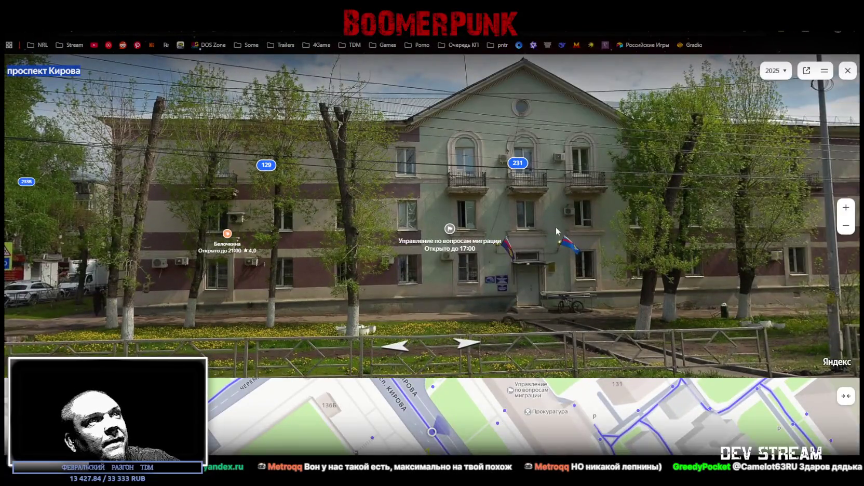
# Step: Open building 231's label and zoom around its facade with the migration office
pyautogui.click(522, 171)
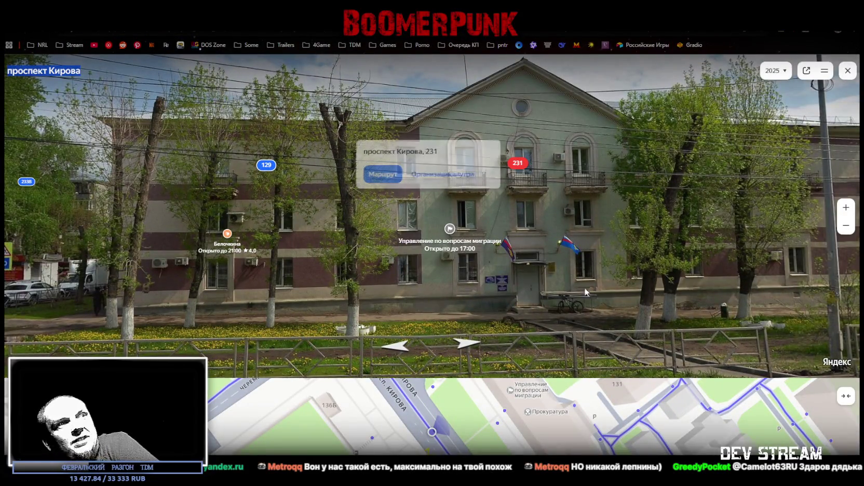
pyautogui.moveTo(750, 304)
pyautogui.mouseDown()
pyautogui.moveTo(684, 232)
pyautogui.moveTo(488, 197)
pyautogui.moveTo(533, 174)
pyautogui.mouseUp()
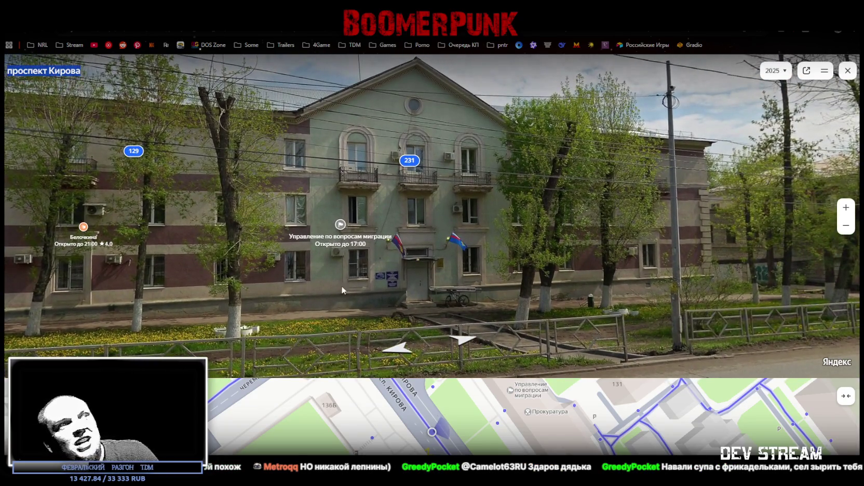
pyautogui.scroll(5, 344, 286)
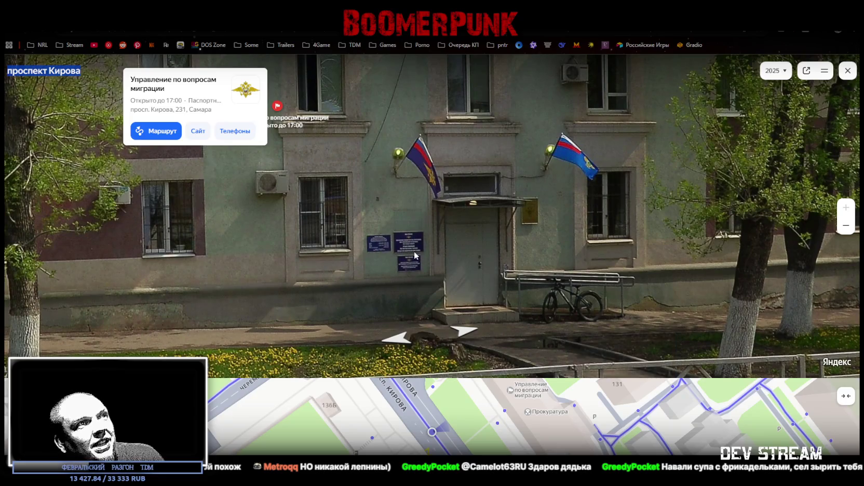
pyautogui.scroll(-5, 470, 227)
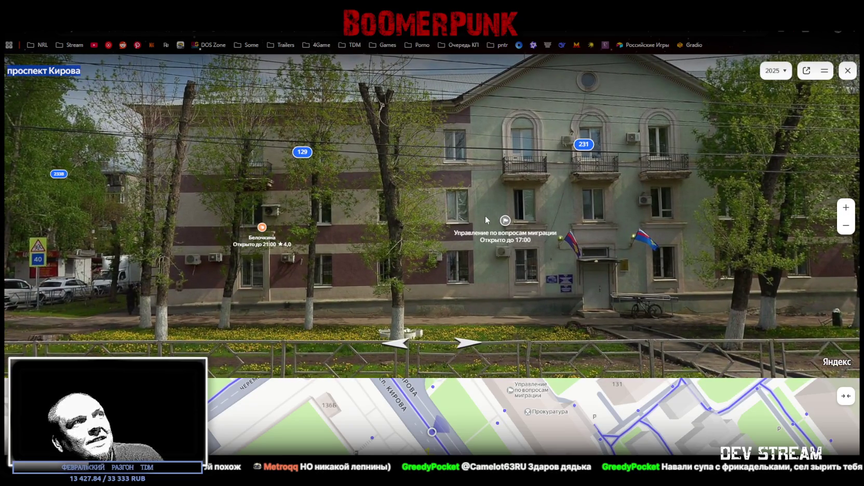
pyautogui.moveTo(486, 219); pyautogui.dragTo(390, 203)
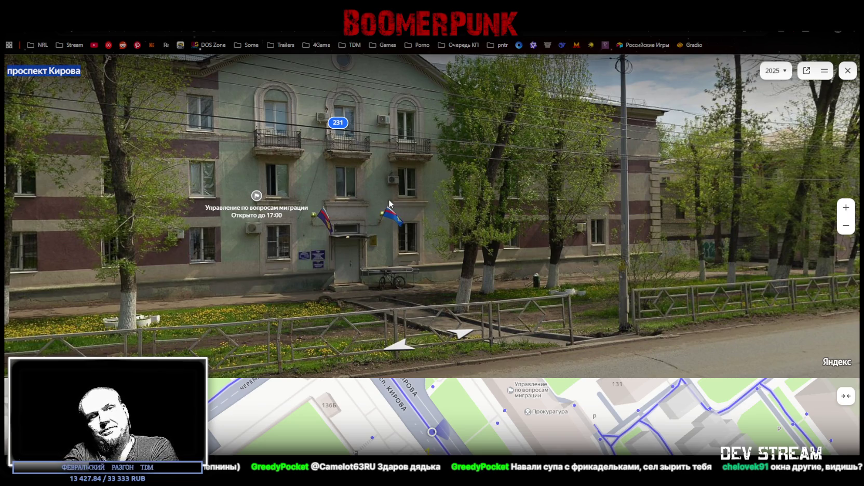
pyautogui.scroll(3, 381, 150)
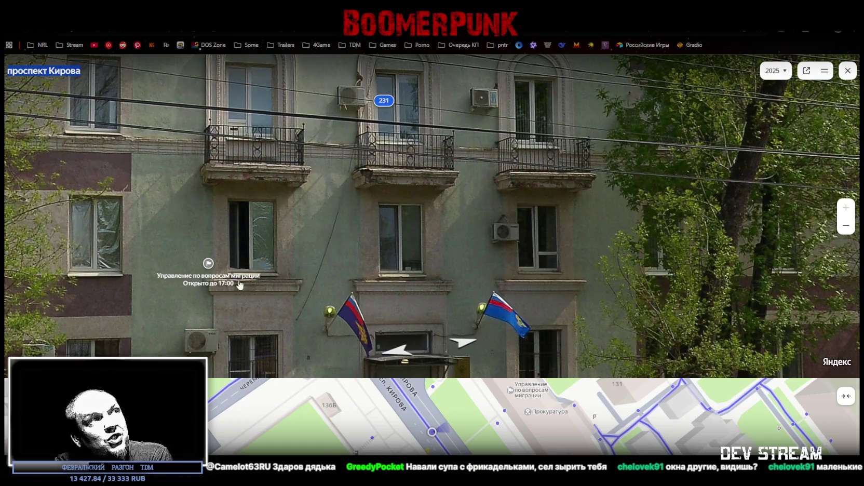
pyautogui.scroll(-3, 295, 250)
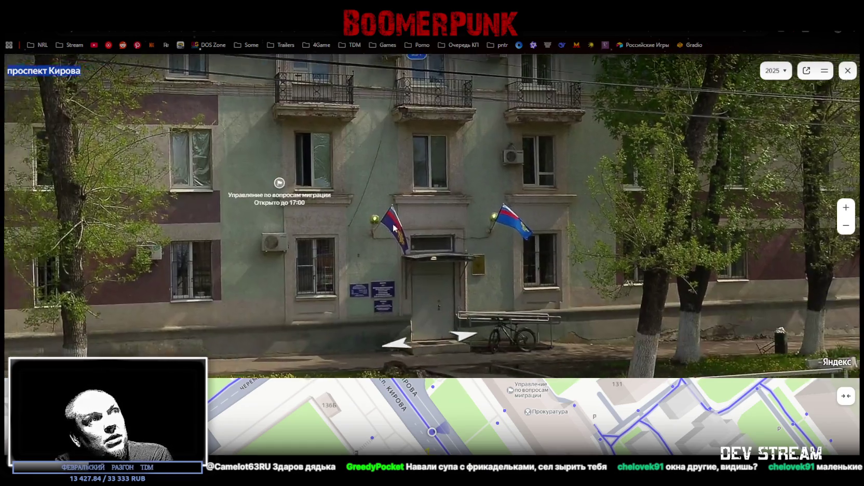
# Step: Turn toward building 129, move closer to the migration office entrance and view the upper floors
pyautogui.moveTo(393, 227); pyautogui.dragTo(635, 347)
pyautogui.moveTo(396, 293); pyautogui.dragTo(298, 228)
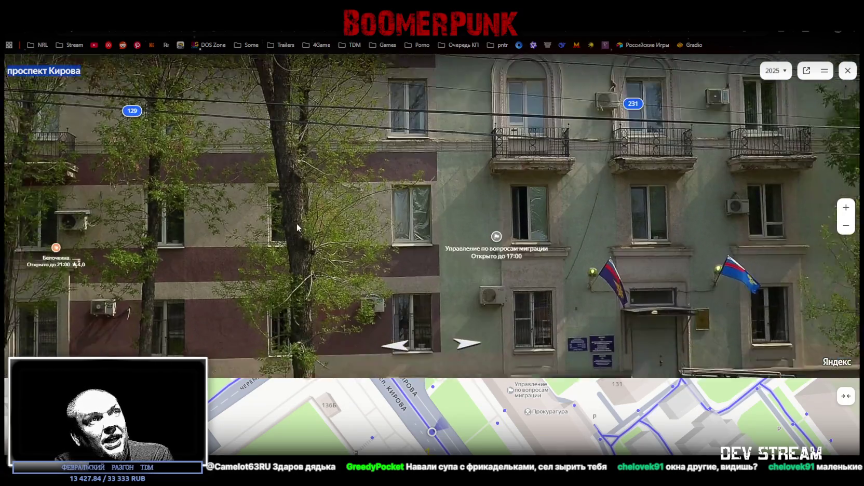
pyautogui.moveTo(675, 223); pyautogui.dragTo(171, 218)
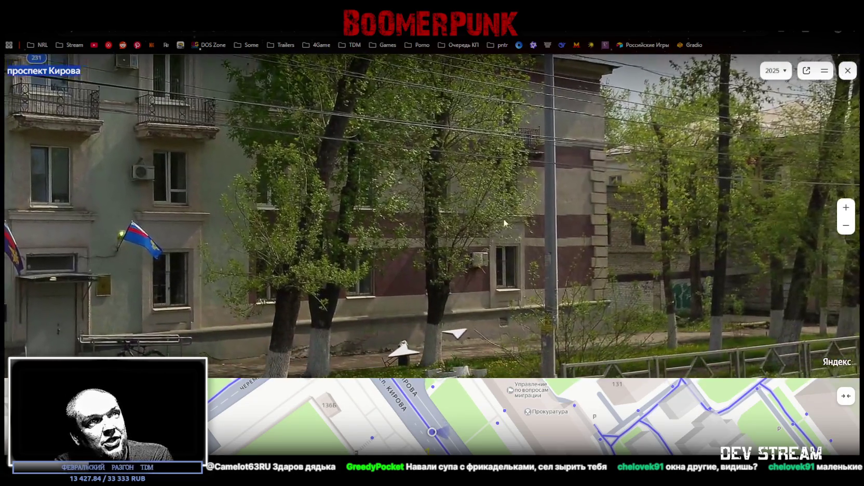
pyautogui.click(503, 214)
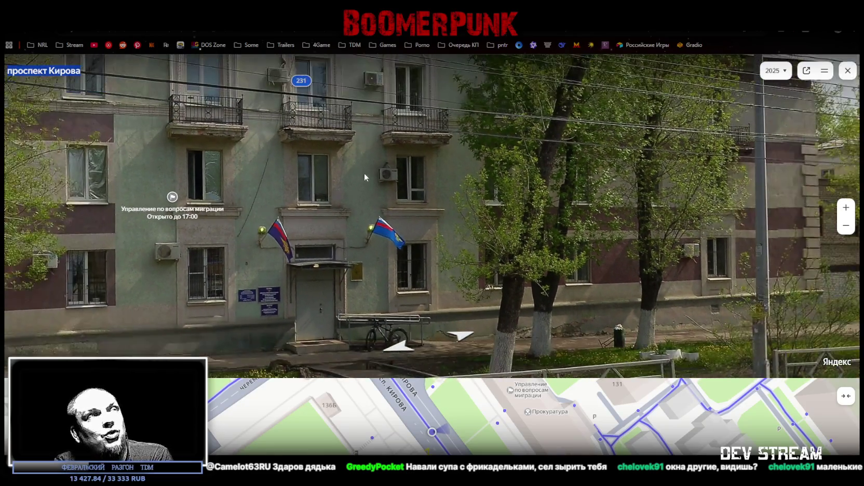
pyautogui.moveTo(364, 173)
pyautogui.mouseDown()
pyautogui.moveTo(435, 263)
pyautogui.moveTo(498, 242)
pyautogui.mouseUp()
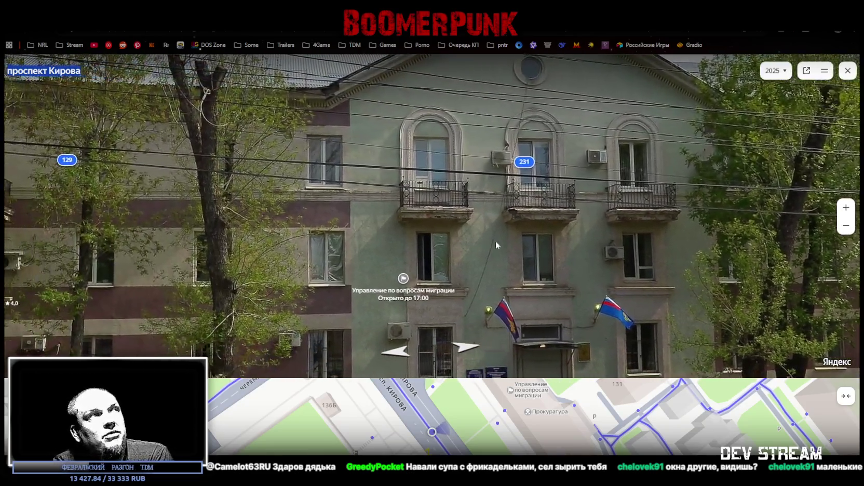
pyautogui.moveTo(382, 244); pyautogui.dragTo(426, 213)
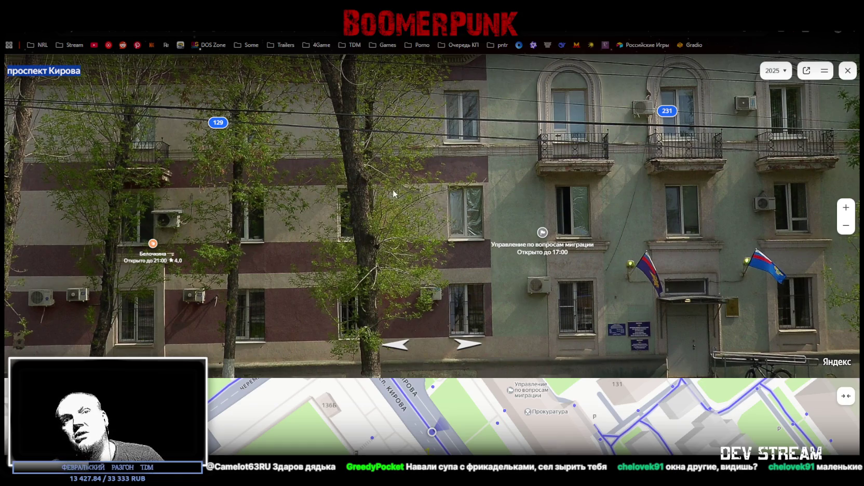
# Step: Jump to a new viewpoint and advance past building 231 toward the pink-walled house
pyautogui.click(378, 197)
pyautogui.moveTo(526, 249)
pyautogui.moveTo(607, 254); pyautogui.dragTo(403, 235)
pyautogui.rightClick(398, 233)
pyautogui.click(627, 177)
pyautogui.moveTo(627, 177)
pyautogui.mouseDown()
pyautogui.moveTo(612, 179)
pyautogui.moveTo(610, 199)
pyautogui.mouseUp()
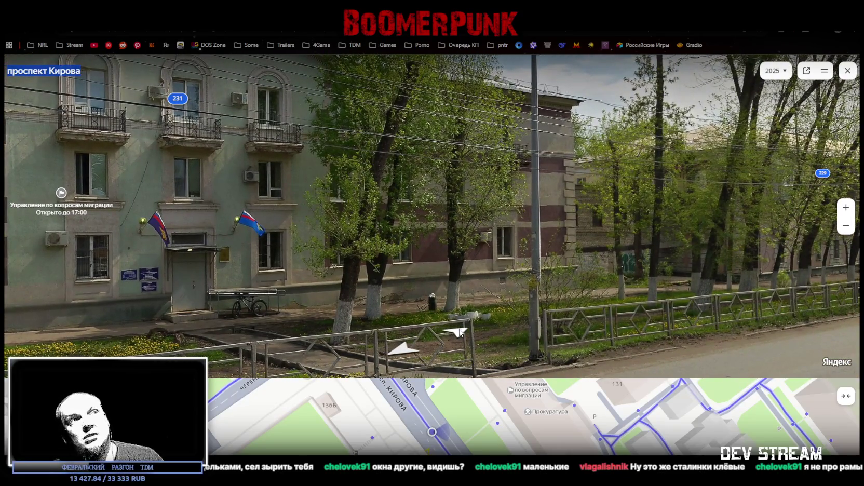
pyautogui.click(460, 332)
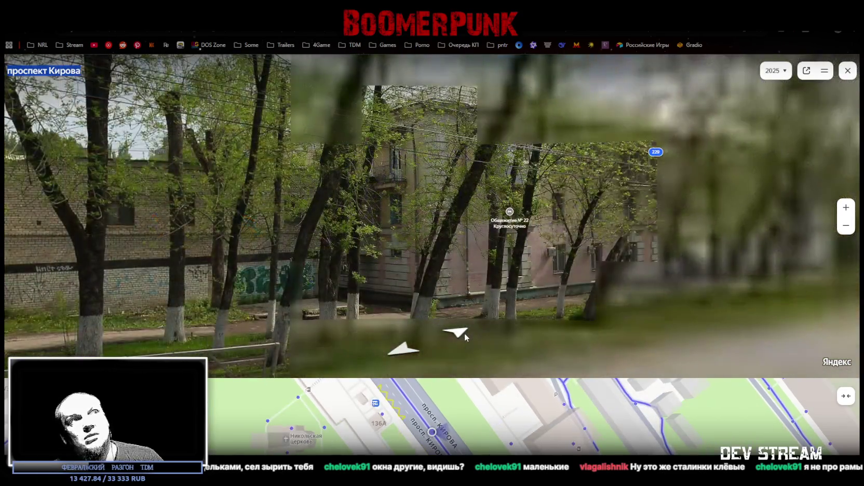
pyautogui.click(465, 332)
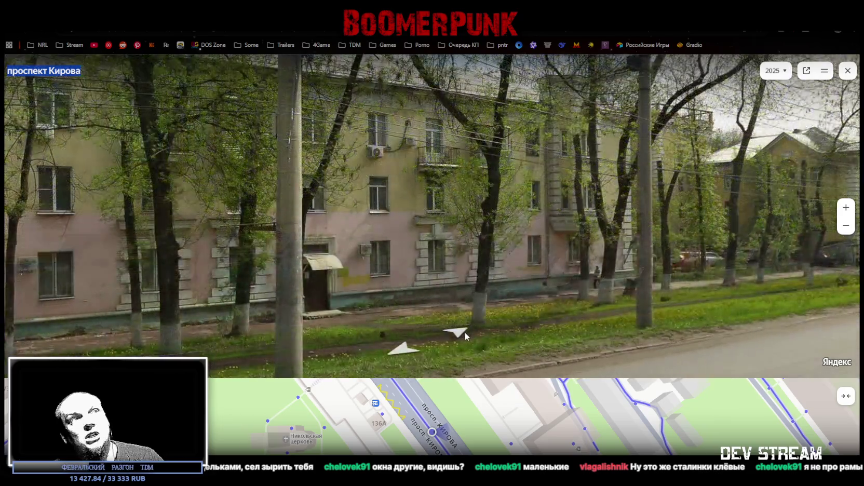
# Step: Walk past buildings 229, 227 and 223, then jump into the 2024 courtyard behind 225 and 227
pyautogui.click(462, 333)
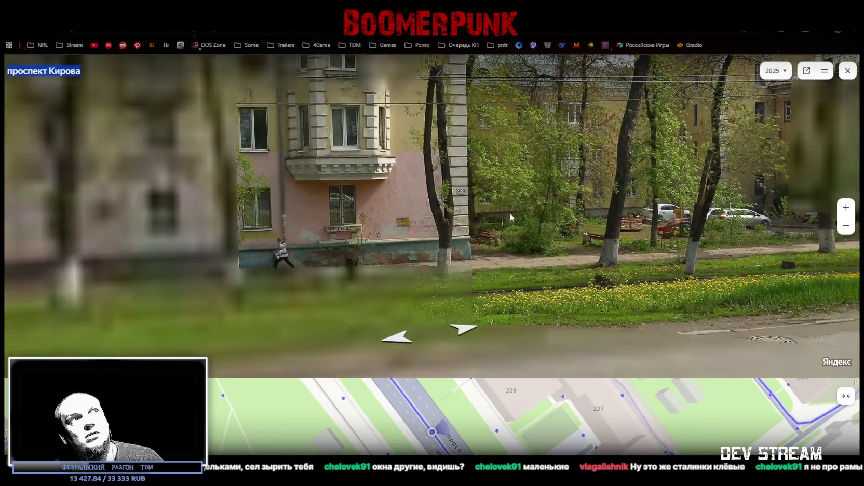
pyautogui.click(511, 218)
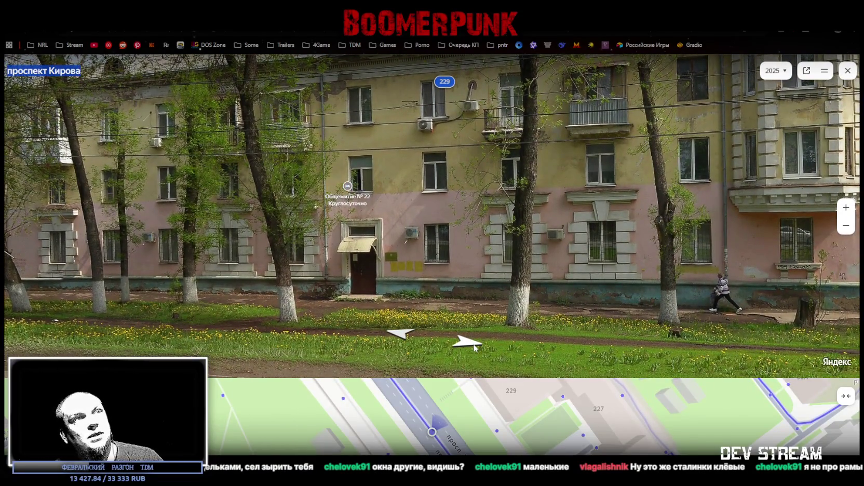
pyautogui.click(474, 346)
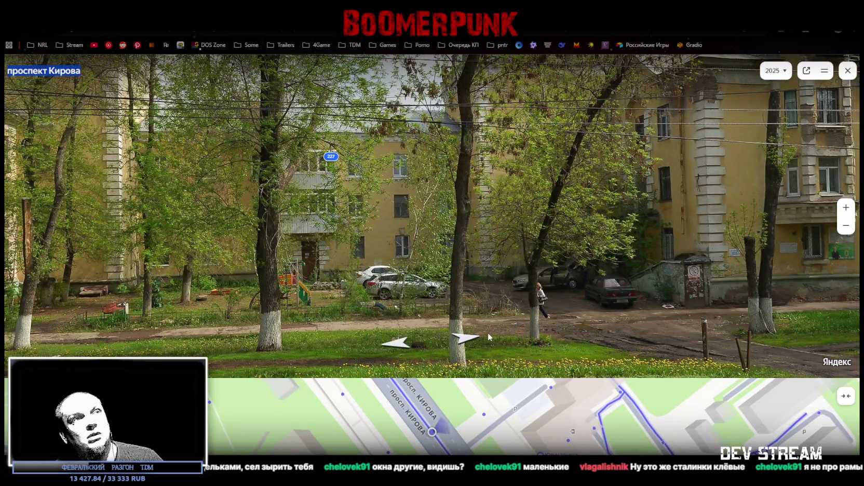
pyautogui.click(475, 338)
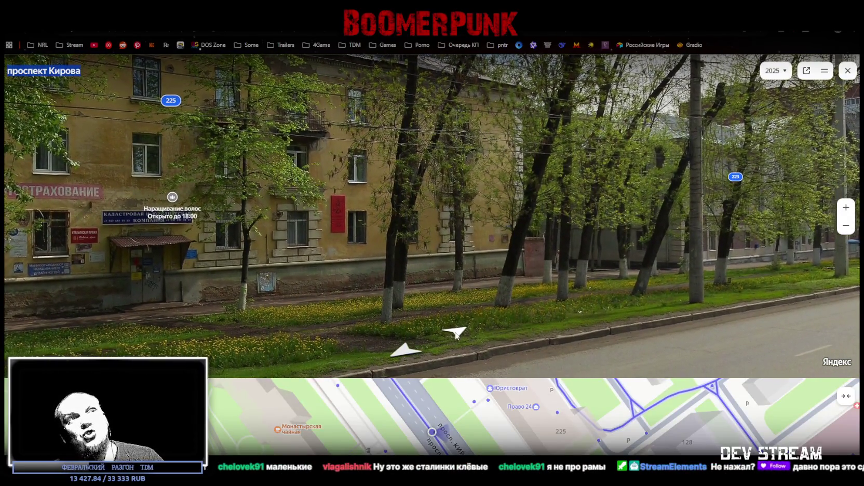
pyautogui.click(460, 333)
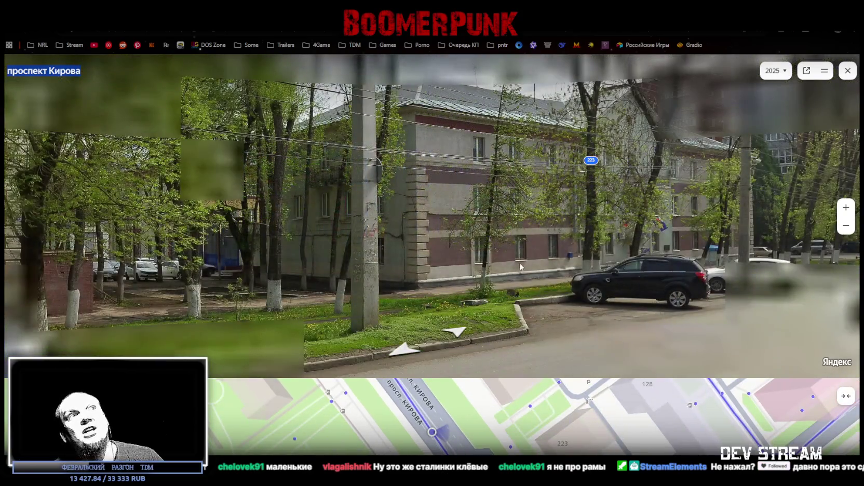
pyautogui.click(386, 229)
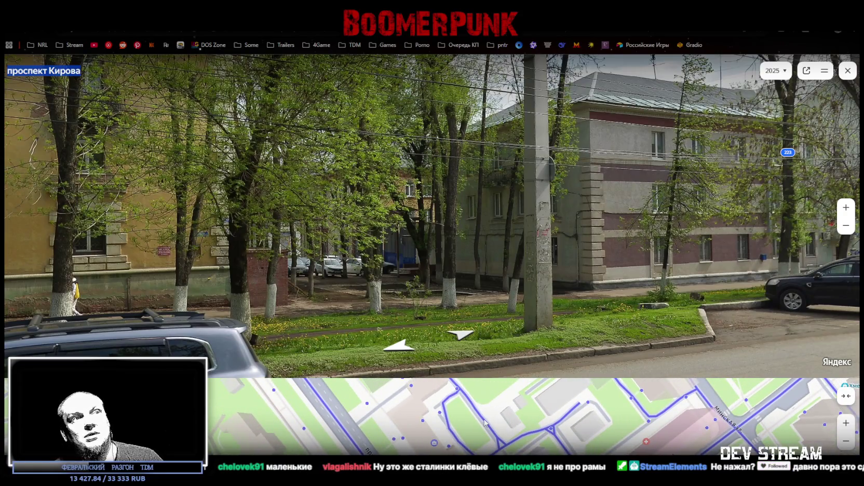
pyautogui.click(484, 422)
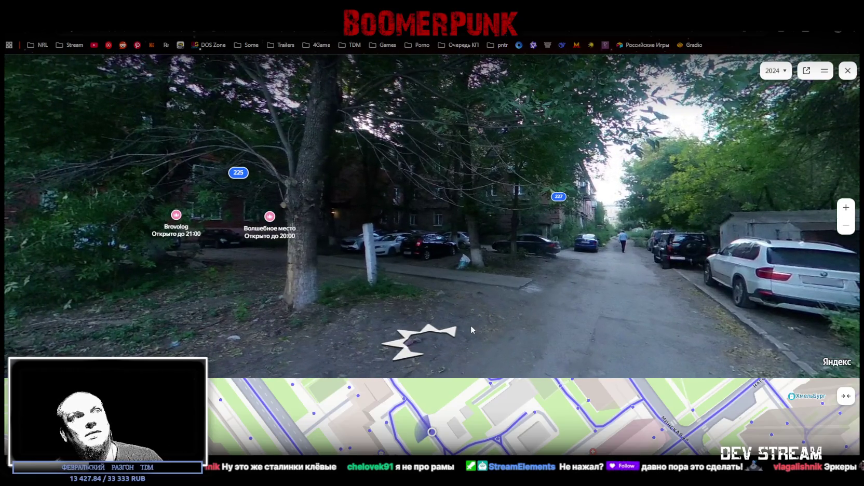
# Step: Move beside brick building 227 and into courtyard 225 toward the building between the trees
pyautogui.click(455, 333)
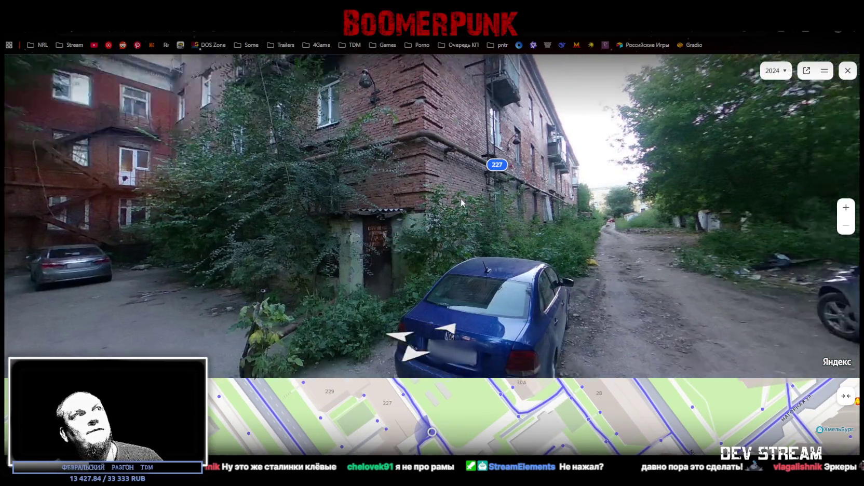
pyautogui.moveTo(460, 198)
pyautogui.mouseDown()
pyautogui.moveTo(535, 273)
pyautogui.moveTo(521, 247)
pyautogui.moveTo(567, 226)
pyautogui.mouseUp()
pyautogui.click(322, 257)
pyautogui.moveTo(438, 255)
pyautogui.click(518, 289)
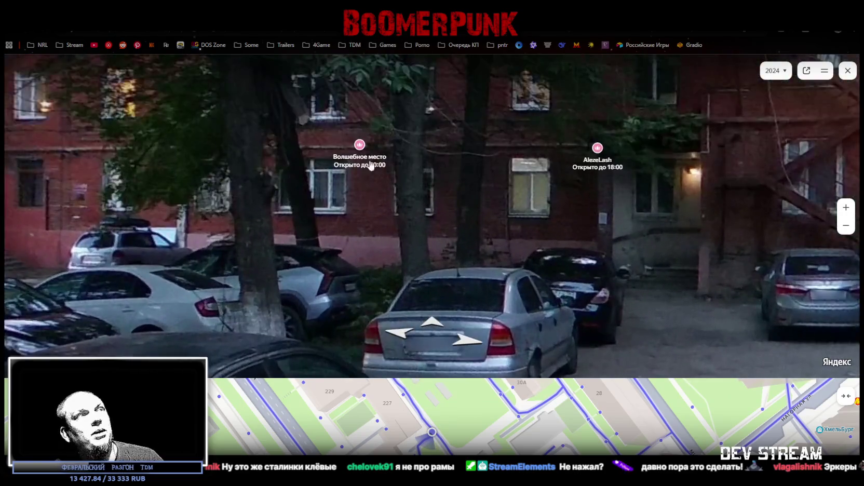
pyautogui.moveTo(359, 146)
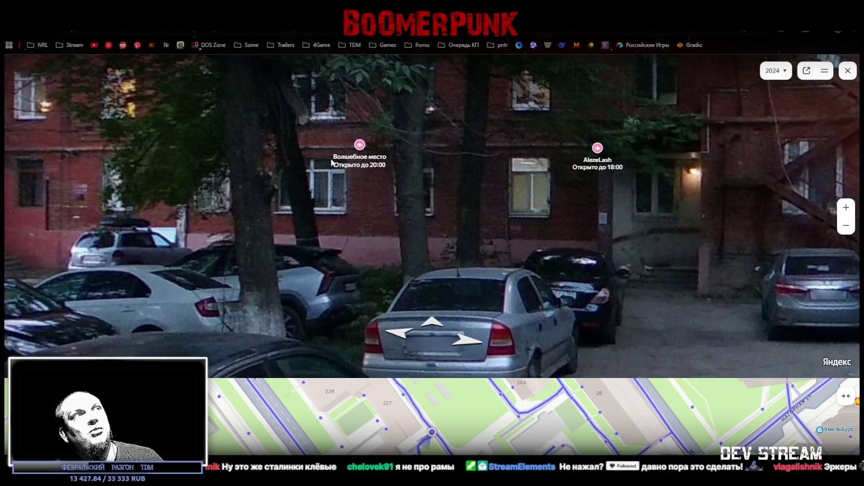
pyautogui.click(457, 168)
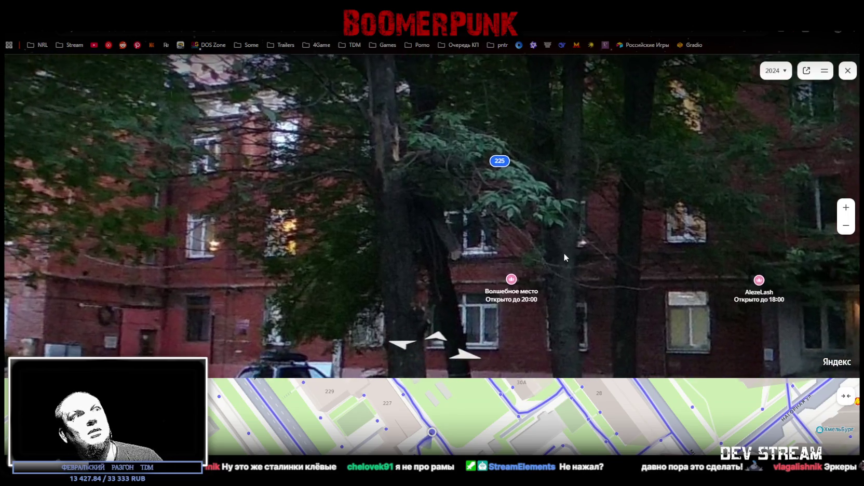
pyautogui.moveTo(564, 254); pyautogui.dragTo(545, 234)
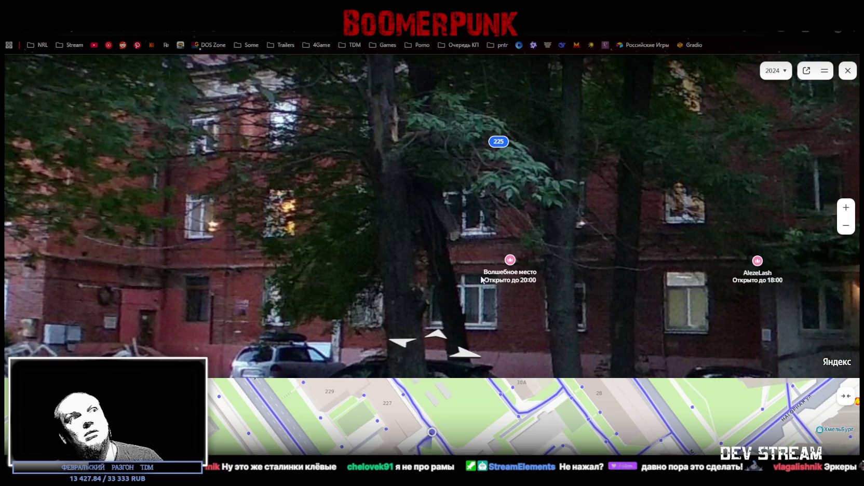
# Step: Cross the fire-escape courtyard and walk down the overgrown dirt alley toward the yellow building
pyautogui.click(532, 310)
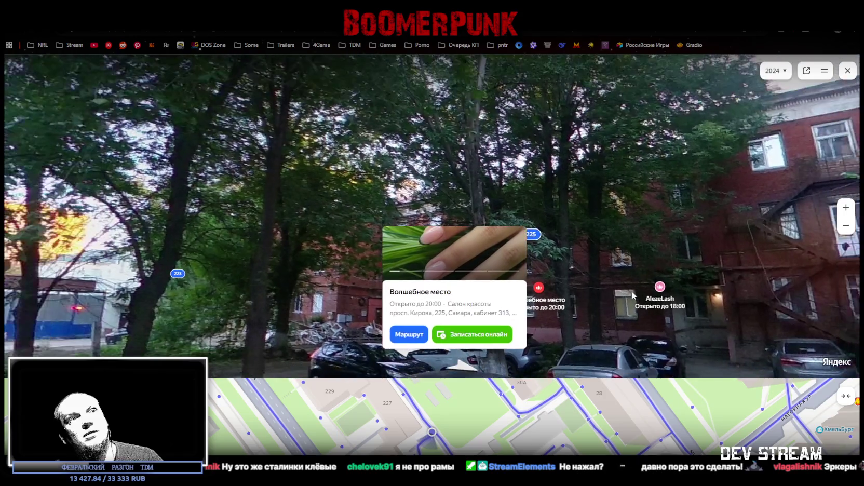
pyautogui.moveTo(738, 277); pyautogui.dragTo(621, 241)
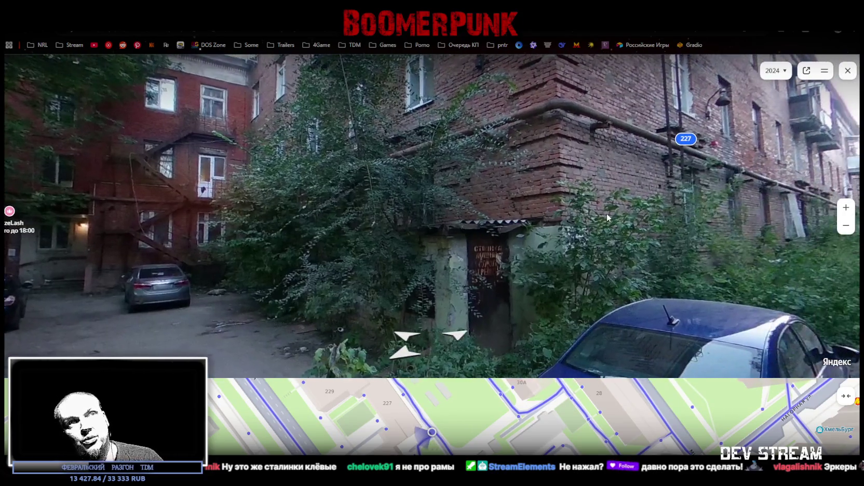
pyautogui.click(607, 213)
pyautogui.click(613, 265)
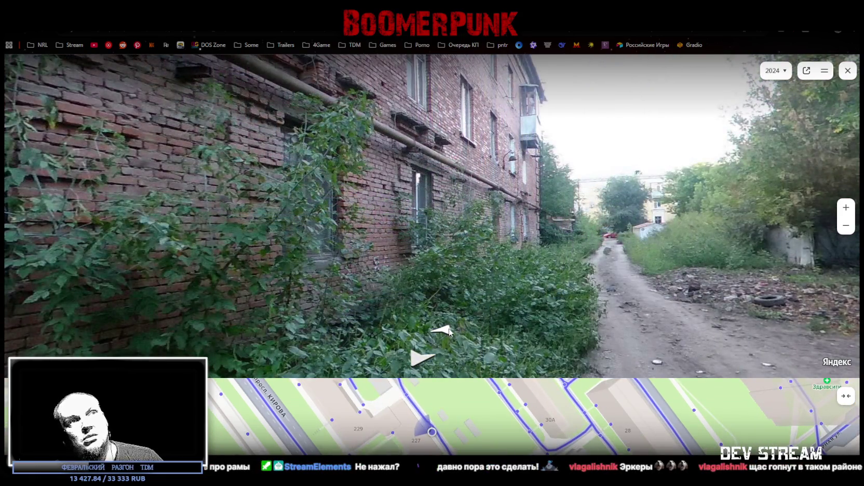
pyautogui.click(449, 332)
pyautogui.click(449, 331)
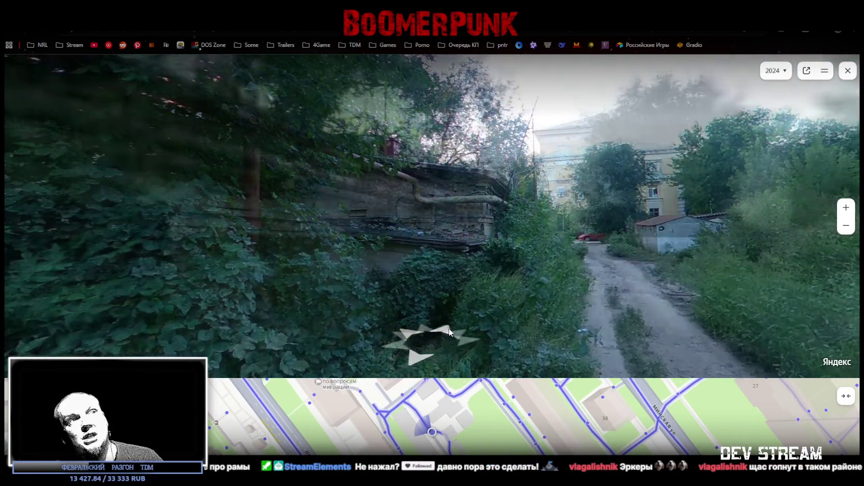
# Step: Move into the police-car courtyard for a wider view of the buildings and police cars
pyautogui.click(448, 333)
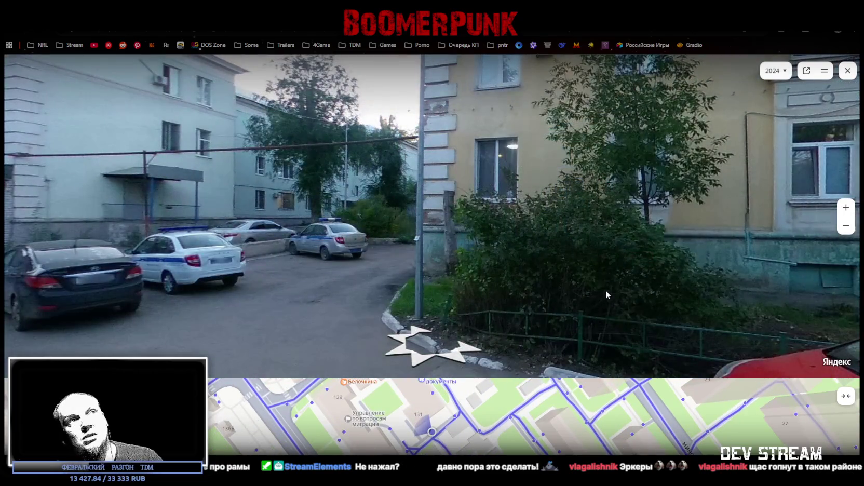
pyautogui.scroll(5, 394, 172)
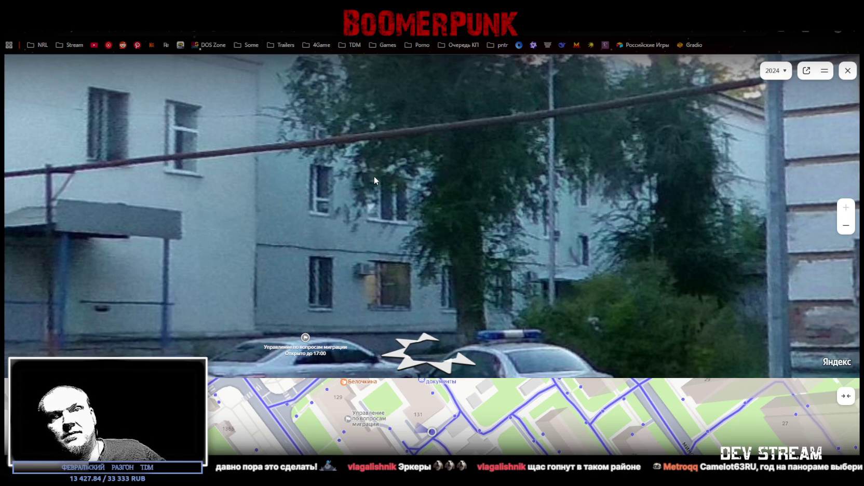
pyautogui.click(422, 265)
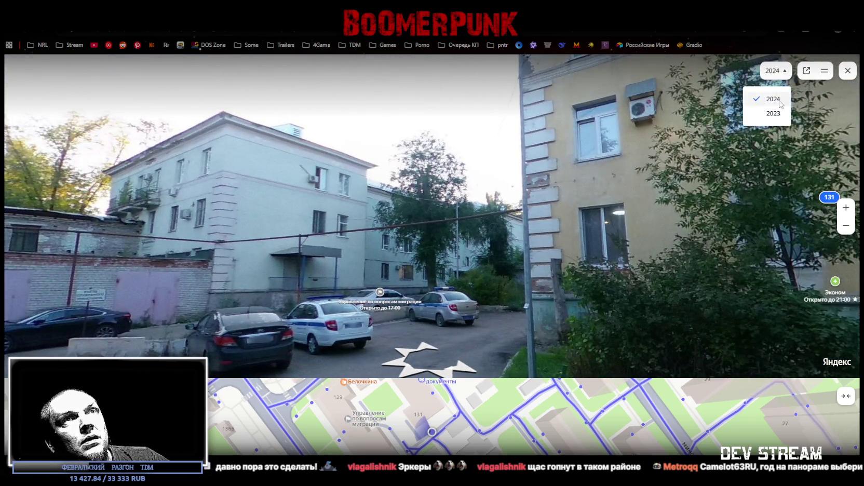
# Step: Switch the panorama to 2023 imagery, look around the migration office, and open Magnit's place details
pyautogui.click(771, 114)
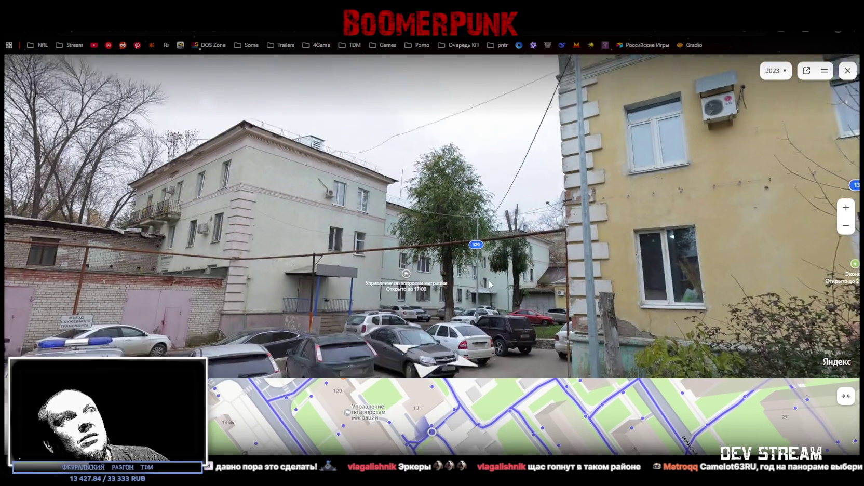
pyautogui.click(490, 284)
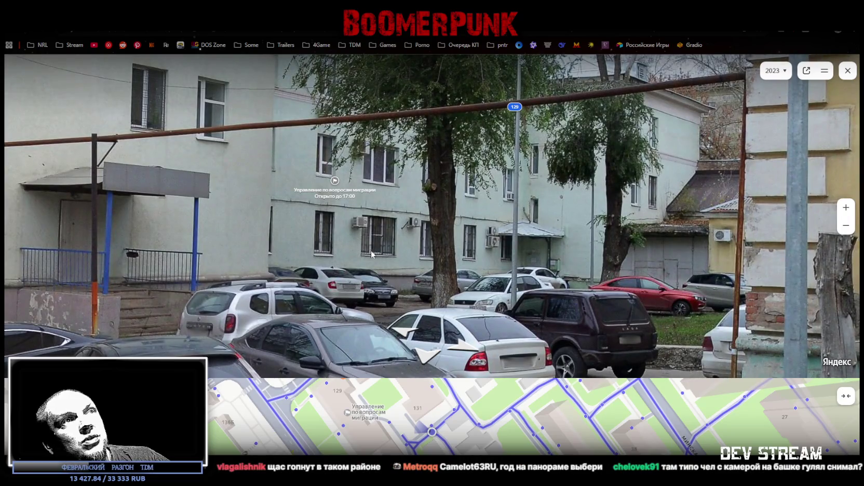
pyautogui.click(381, 252)
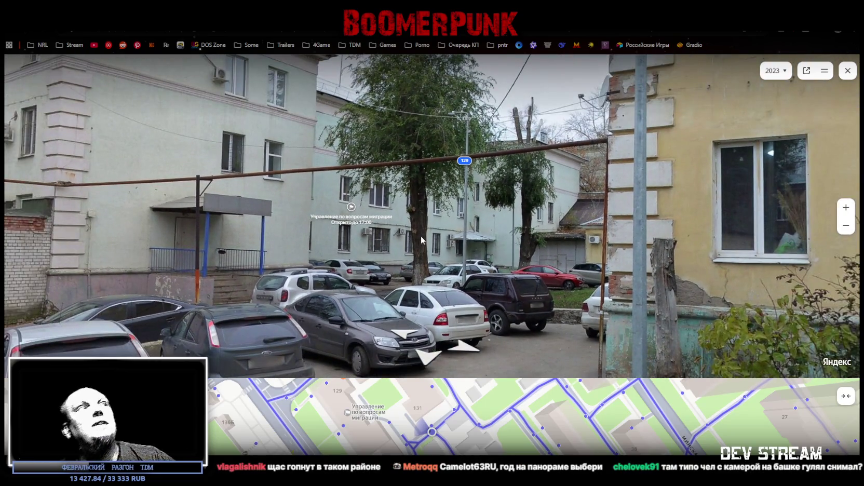
pyautogui.moveTo(577, 228); pyautogui.dragTo(410, 230)
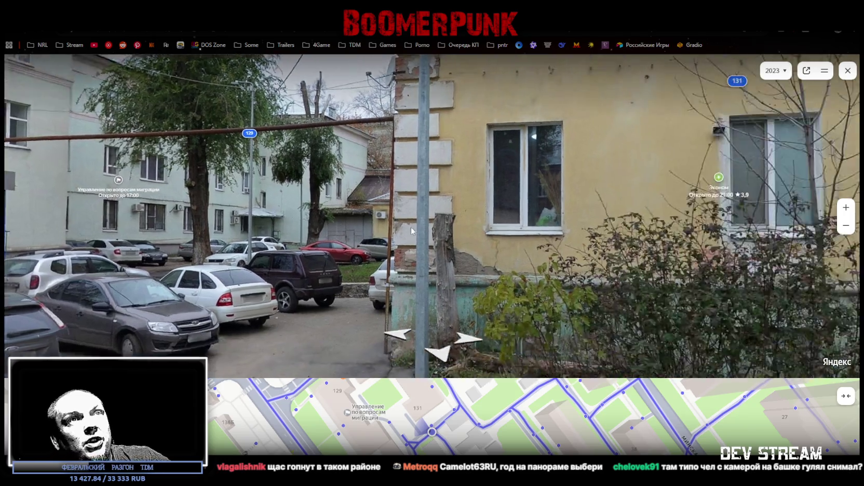
pyautogui.moveTo(747, 165)
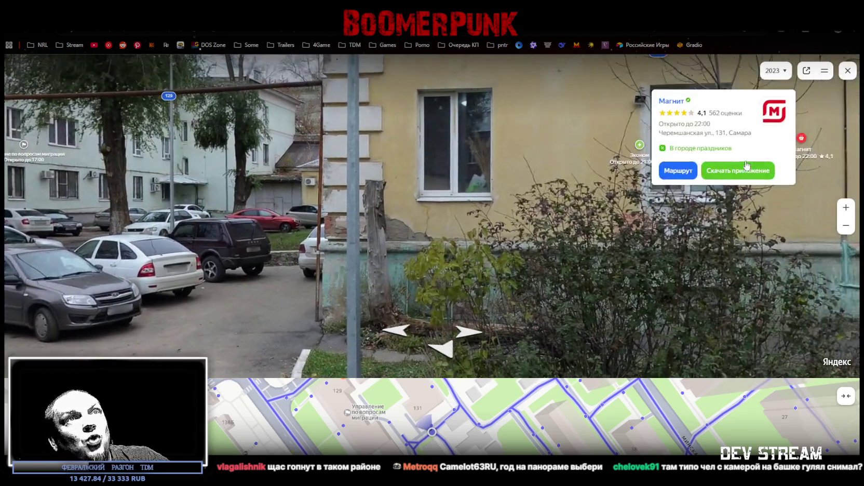
pyautogui.click(747, 166)
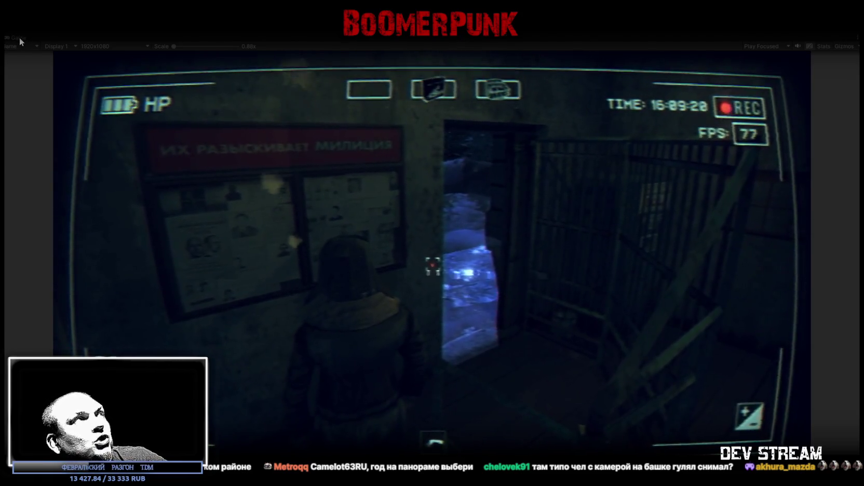
# Step: Walk the character out into the snowy yard by the van and face the building's porch
pyautogui.press('w')
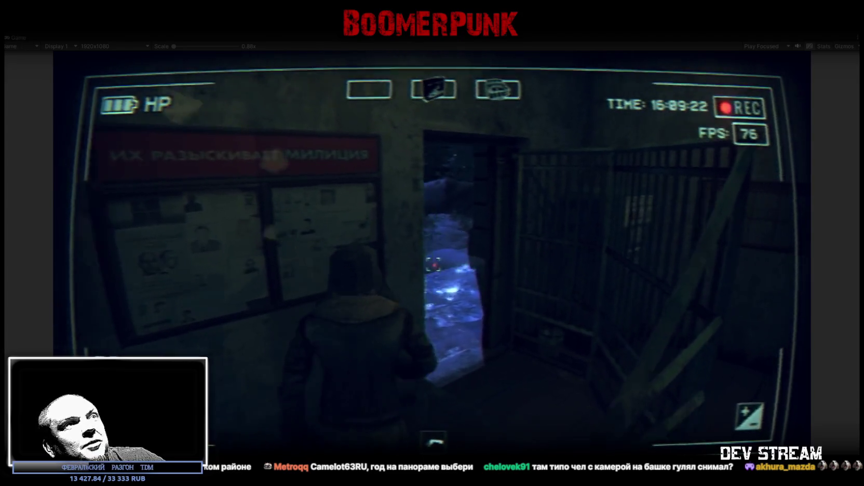
pyautogui.press('w')
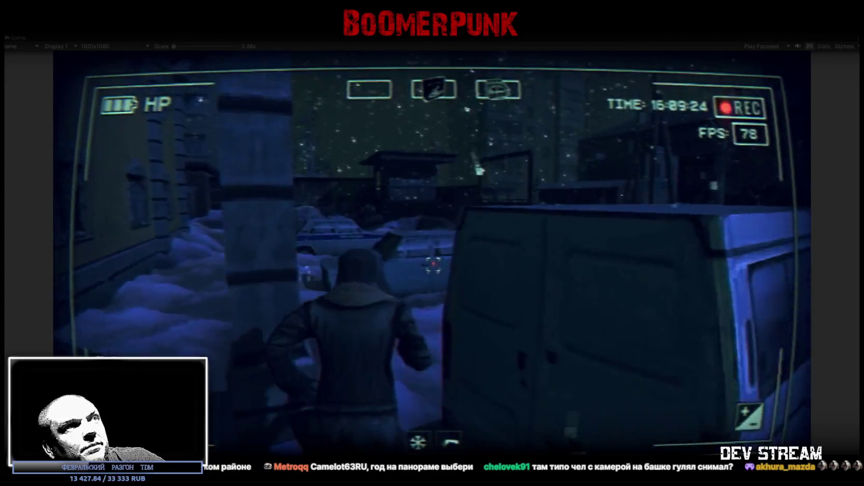
pyautogui.press('w')
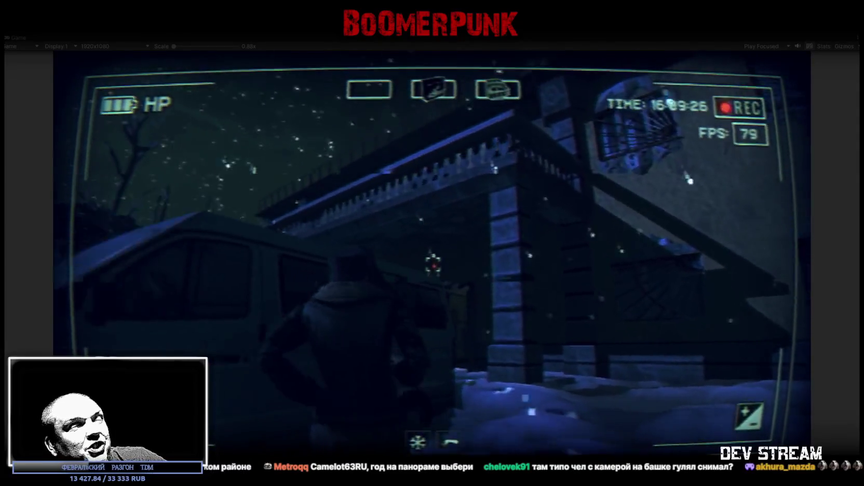
pyautogui.press('w')
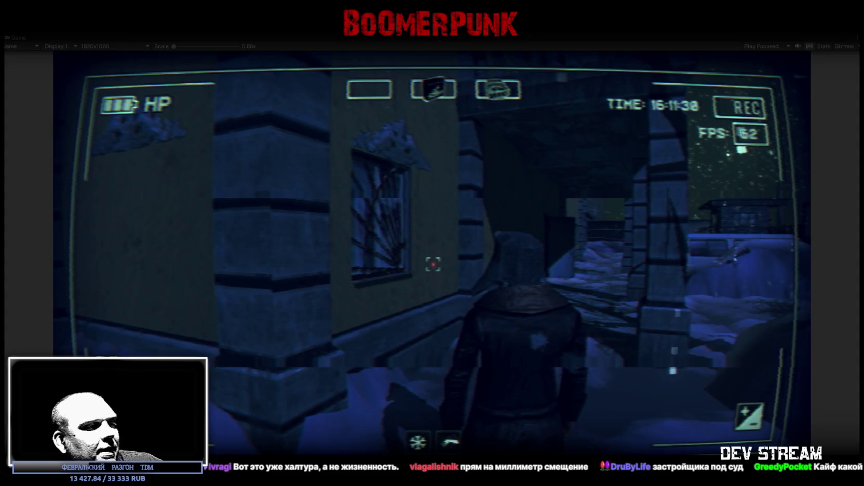
# Step: Back in Blockbench, view the whole building and save the model as Build0Tutor.bbmodel
pyautogui.hotkey('alt', 'Tab')
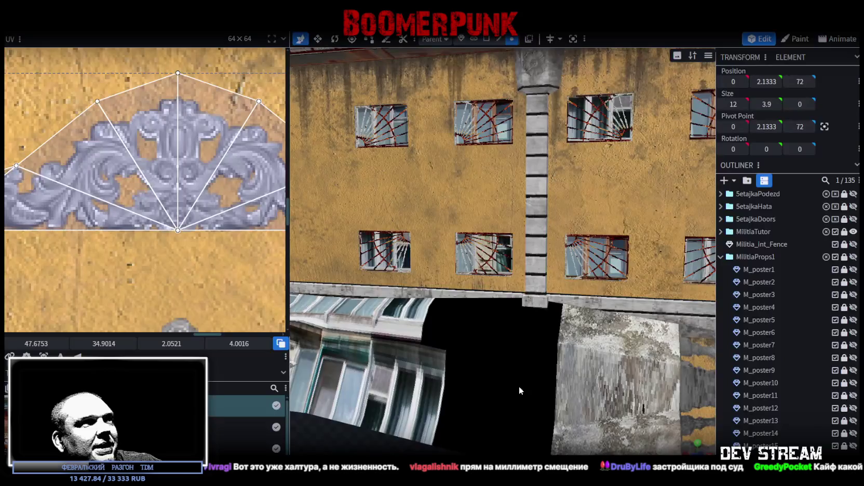
pyautogui.scroll(-5, 608, 256)
pyautogui.moveTo(508, 407); pyautogui.dragTo(671, 347)
pyautogui.hotkey('ctrl', 's')
pyautogui.press('Escape')
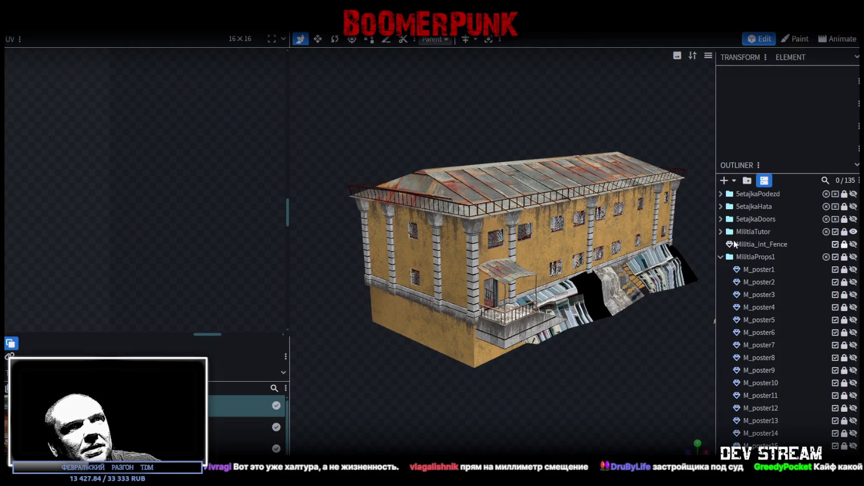
# Step: Hide all MilitiaTutor parts except MilitiaBase_Outside and select that part
pyautogui.click(721, 257)
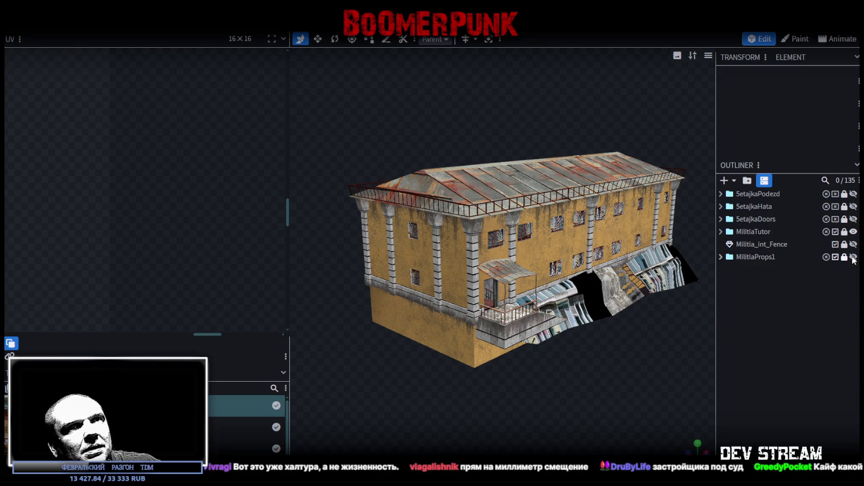
pyautogui.click(721, 231)
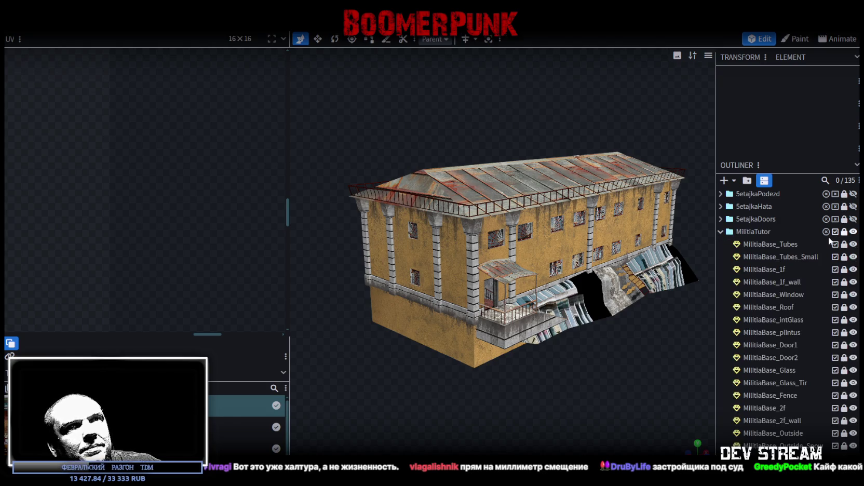
pyautogui.click(853, 232)
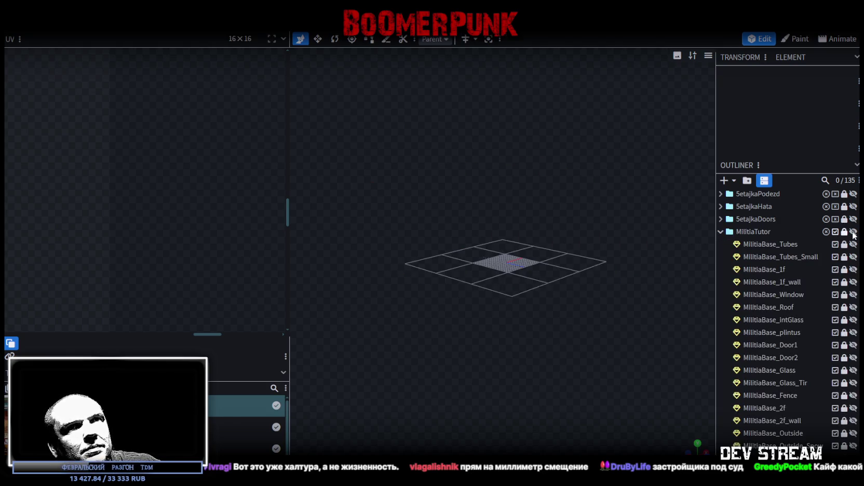
pyautogui.scroll(-3, 844, 359)
pyautogui.scroll(-3, 845, 358)
pyautogui.click(853, 298)
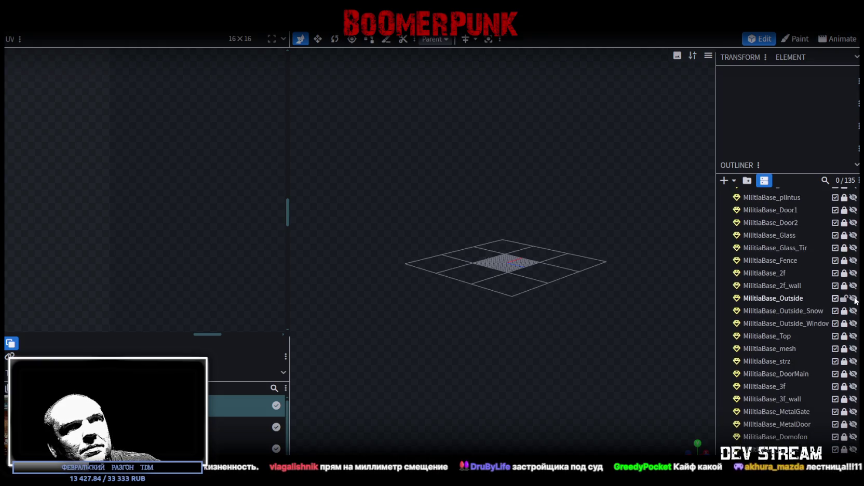
pyautogui.click(786, 299)
# Step: In face selection mode, nudge the porch pillar face's UV so its X reads 22.0578
pyautogui.scroll(2, 552, 392)
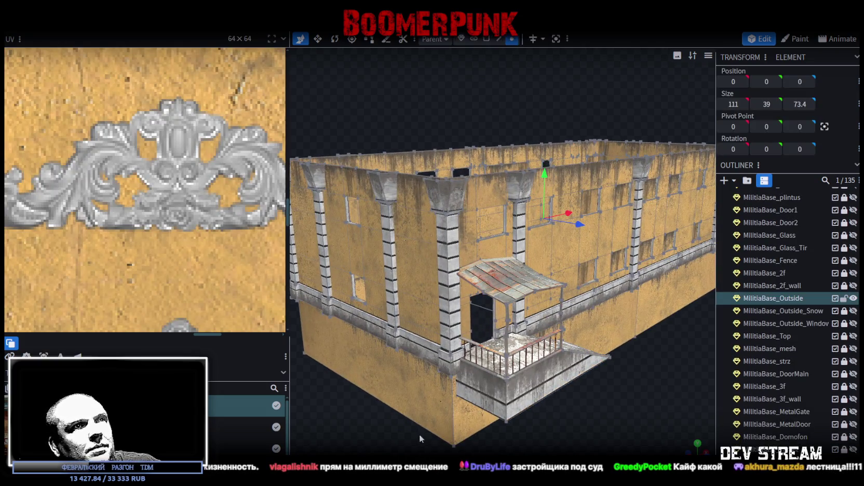
pyautogui.scroll(5, 415, 379)
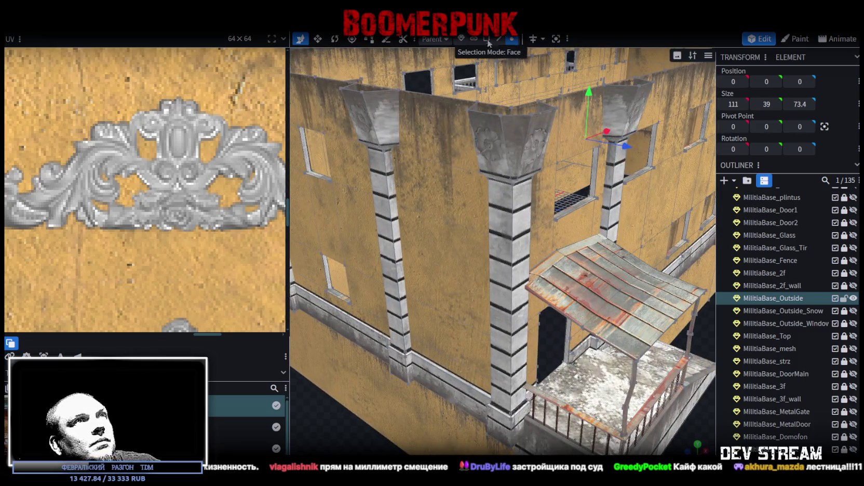
pyautogui.click(487, 40)
pyautogui.click(523, 237)
pyautogui.scroll(-2, 523, 237)
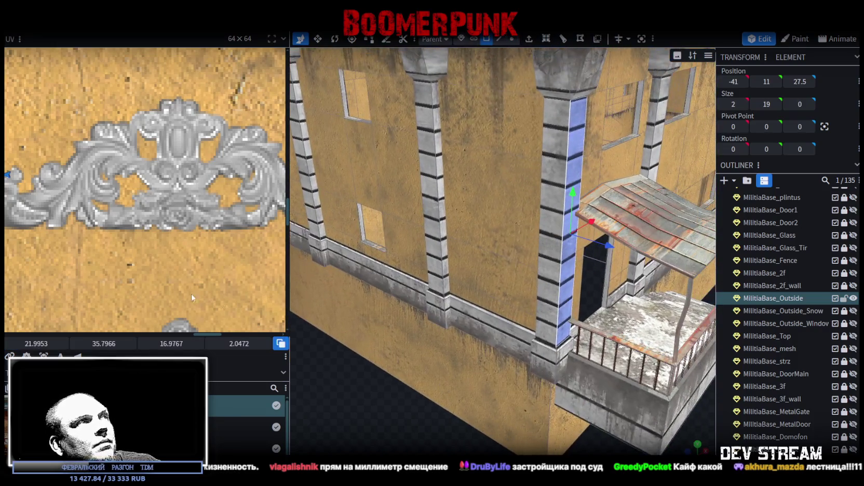
pyautogui.scroll(-3, 91, 265)
pyautogui.scroll(6, 91, 265)
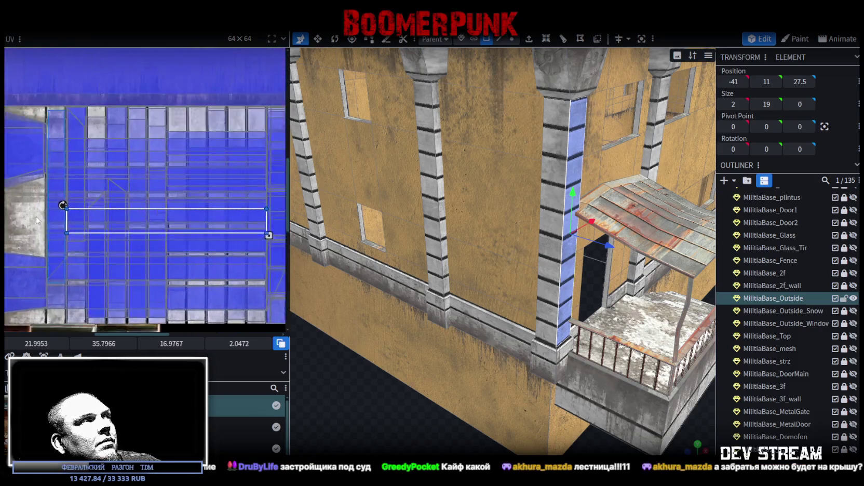
pyautogui.moveTo(135, 227); pyautogui.dragTo(137, 227)
pyautogui.scroll(5, 349, 272)
pyautogui.moveTo(302, 292)
pyautogui.mouseDown()
pyautogui.moveTo(323, 270)
pyautogui.moveTo(328, 220)
pyautogui.mouseUp()
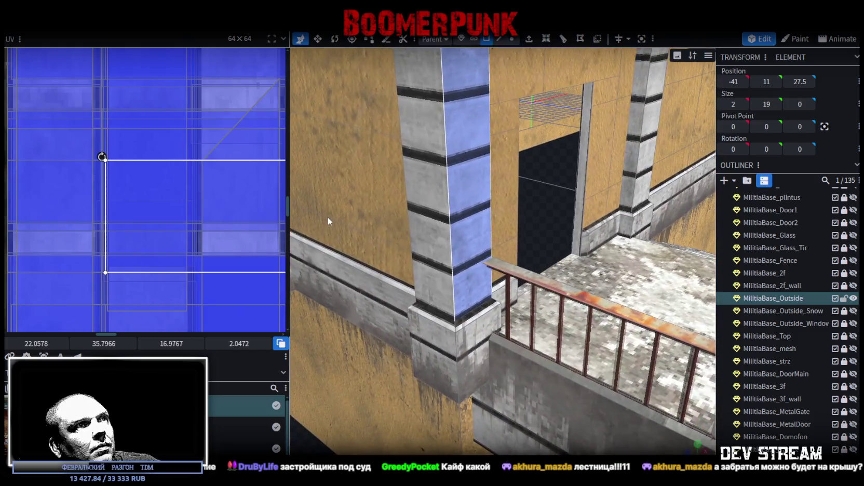
pyautogui.scroll(-5, 363, 312)
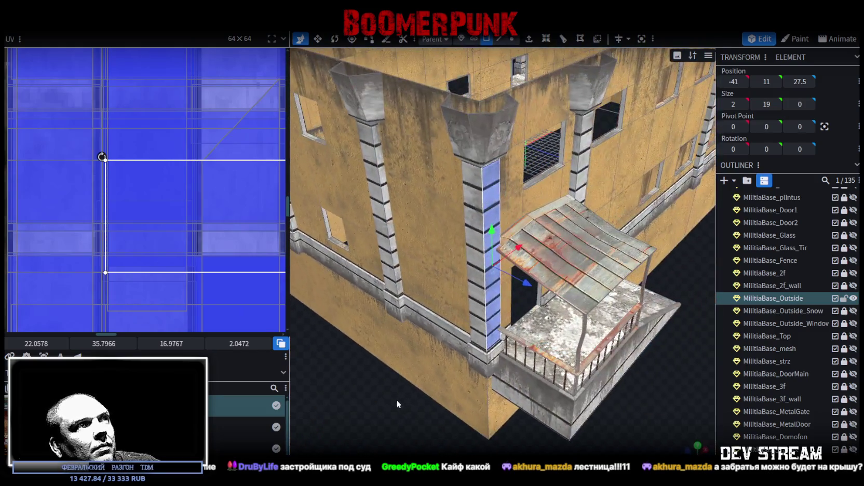
pyautogui.scroll(5, 405, 400)
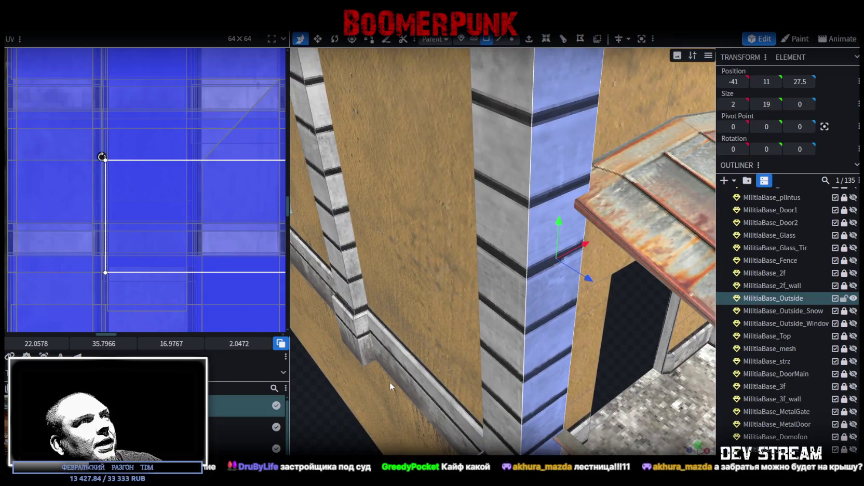